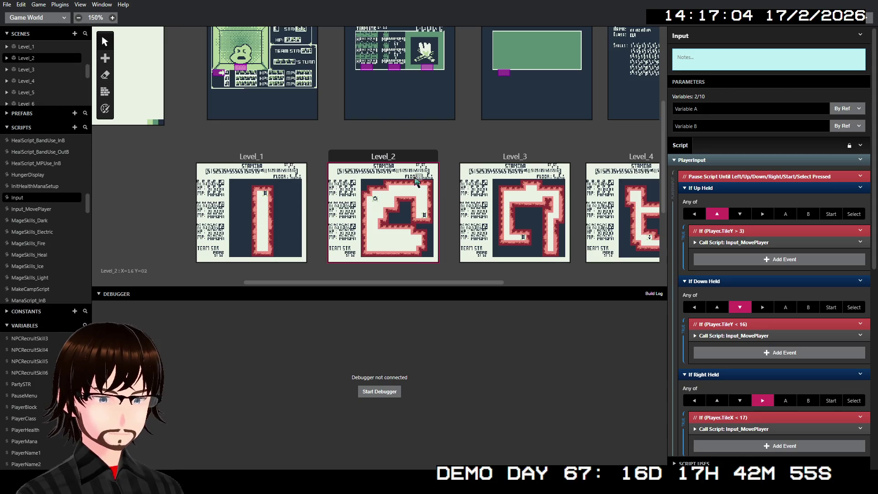
- In Level_2's Input script call, set Variable A to global PauseMenu and Variable B to global StaminaBar
{"action": "left_click", "coordinate": [393, 155]}
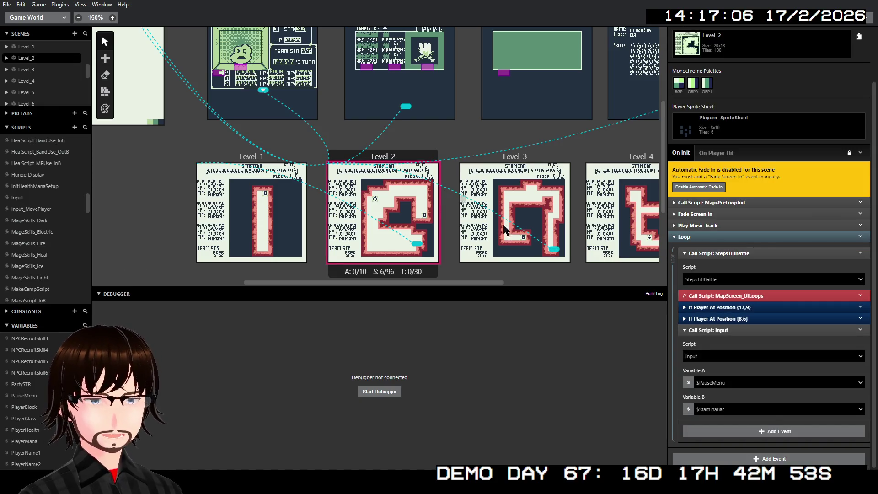
{"action": "left_click", "coordinate": [728, 382]}
{"action": "type", "text": "paus"}
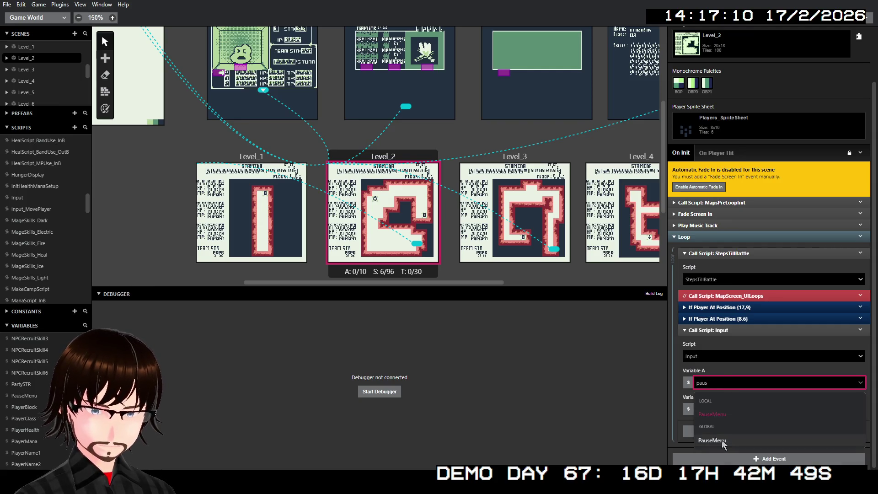
{"action": "left_click", "coordinate": [723, 441]}
{"action": "left_click", "coordinate": [714, 413]}
{"action": "type", "text": "s"}
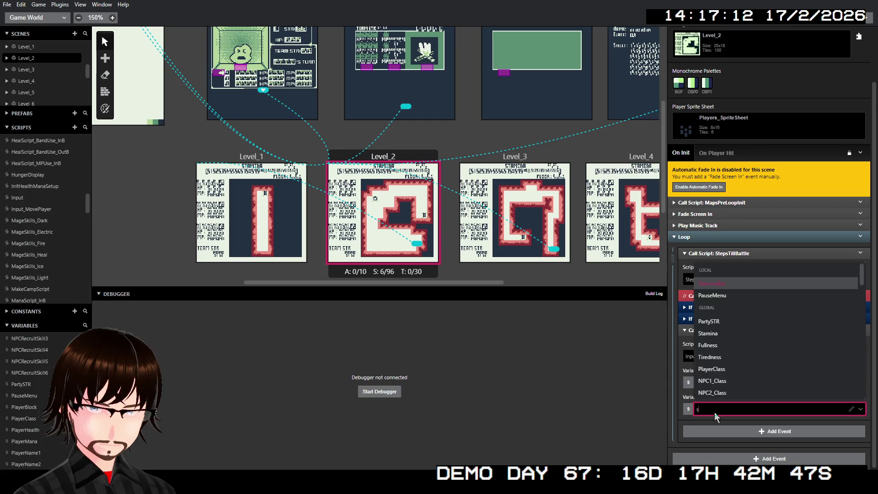
{"action": "type", "text": "ta"}
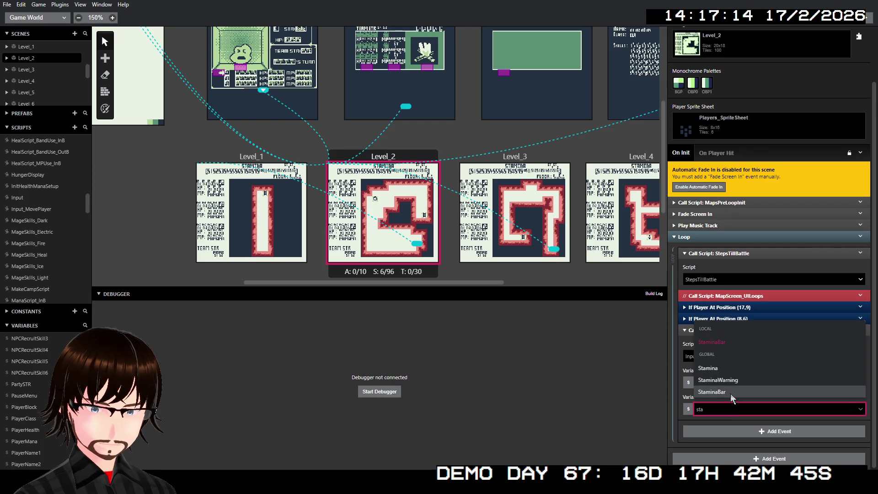
{"action": "left_click", "coordinate": [730, 393]}
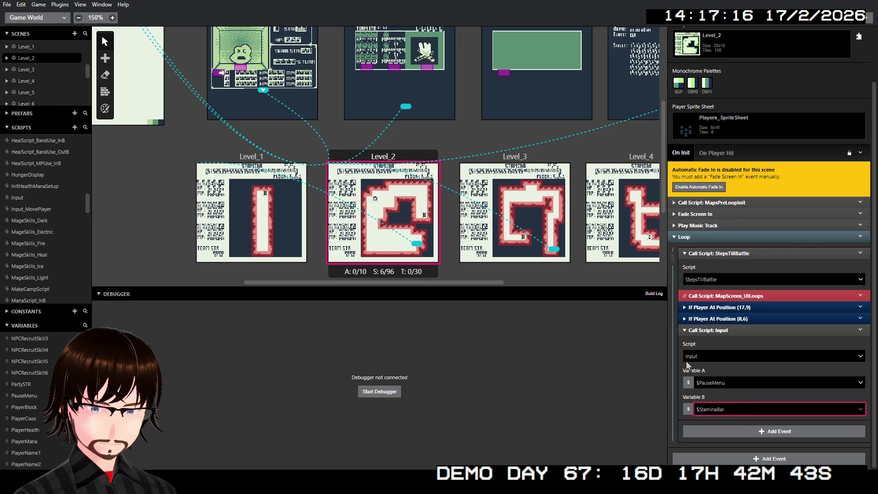
{"action": "left_click", "coordinate": [715, 330]}
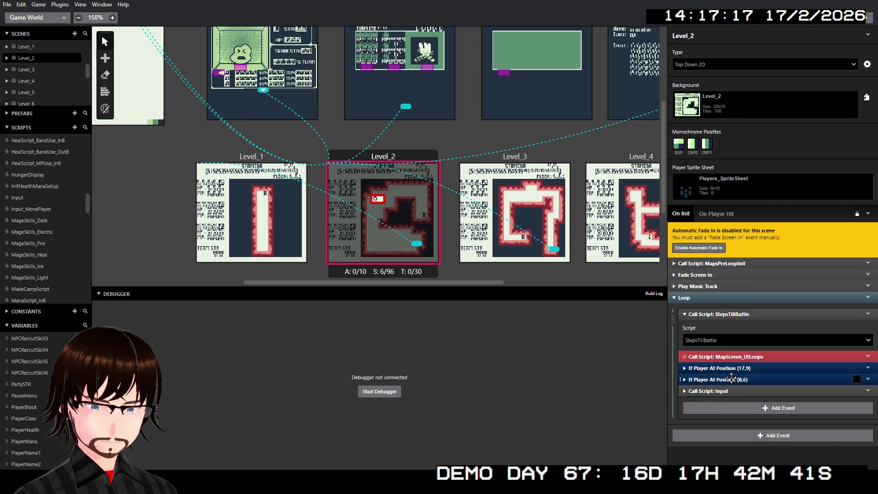
{"action": "left_click", "coordinate": [731, 379]}
- Scroll down the Scripts list and open MakeCampScript
{"action": "scroll", "coordinate": [730, 383], "scroll_direction": "down", "scroll_amount": 3}
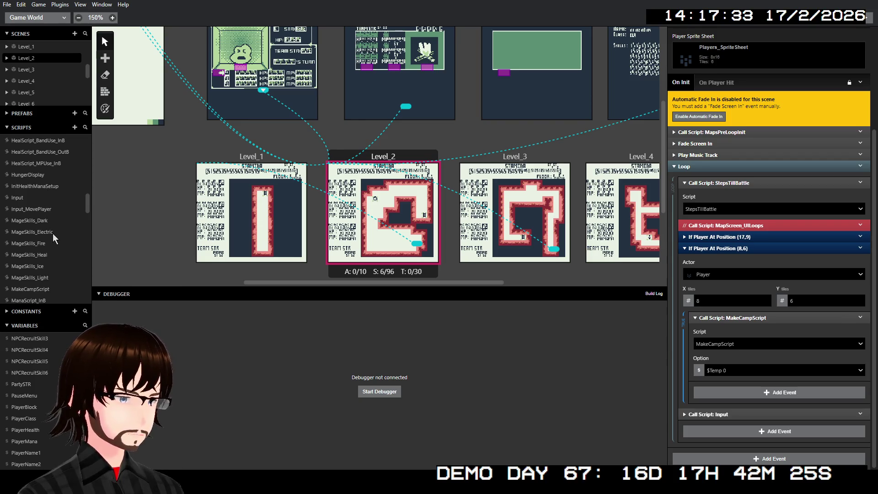
{"action": "scroll", "coordinate": [51, 223], "scroll_direction": "down", "scroll_amount": 2}
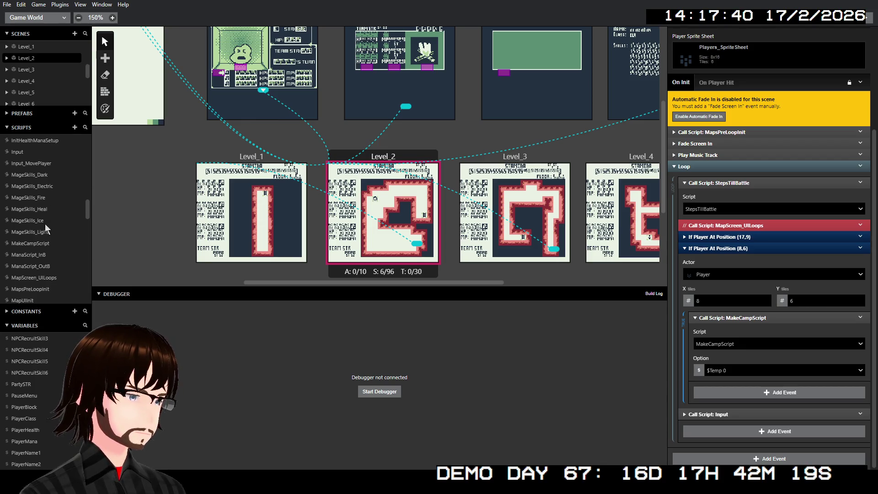
{"action": "left_click", "coordinate": [36, 241]}
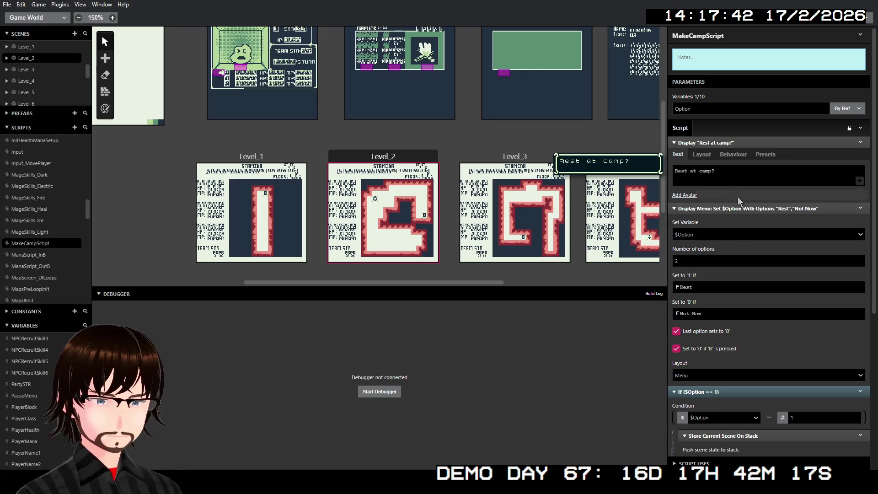
- Store MakeCampScript's Rest/Not Now menu choice in MenuChoice_global
{"action": "left_click", "coordinate": [715, 235]}
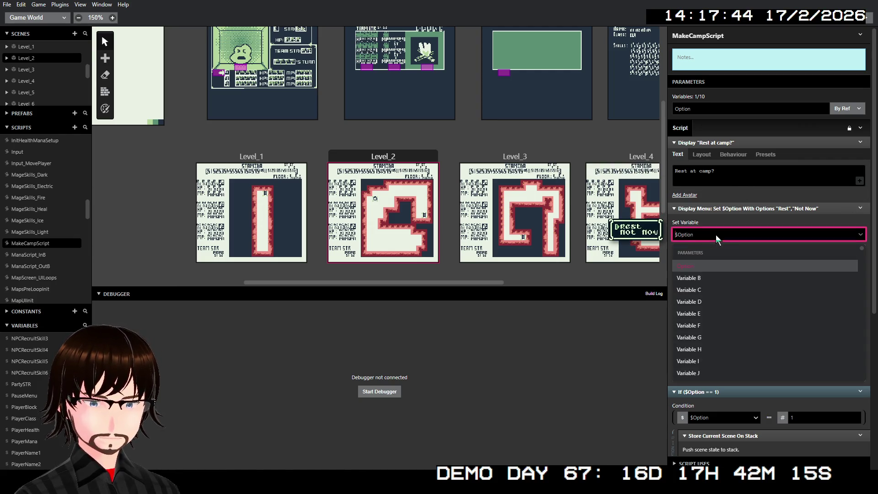
{"action": "type", "text": "me"}
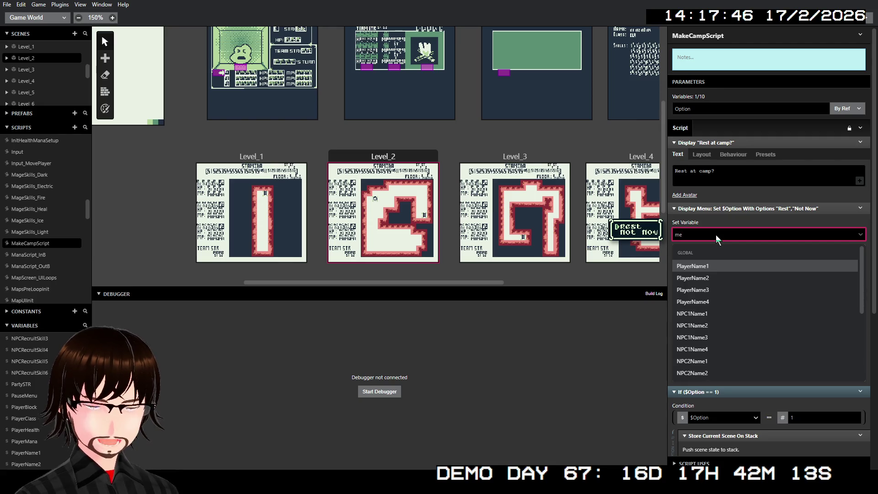
{"action": "left_click", "coordinate": [711, 265]}
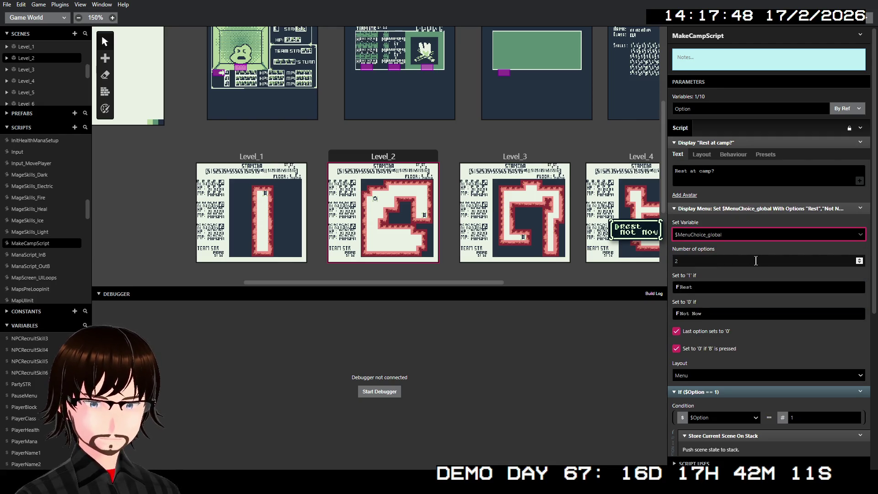
{"action": "scroll", "coordinate": [714, 265], "scroll_direction": "down", "scroll_amount": 4}
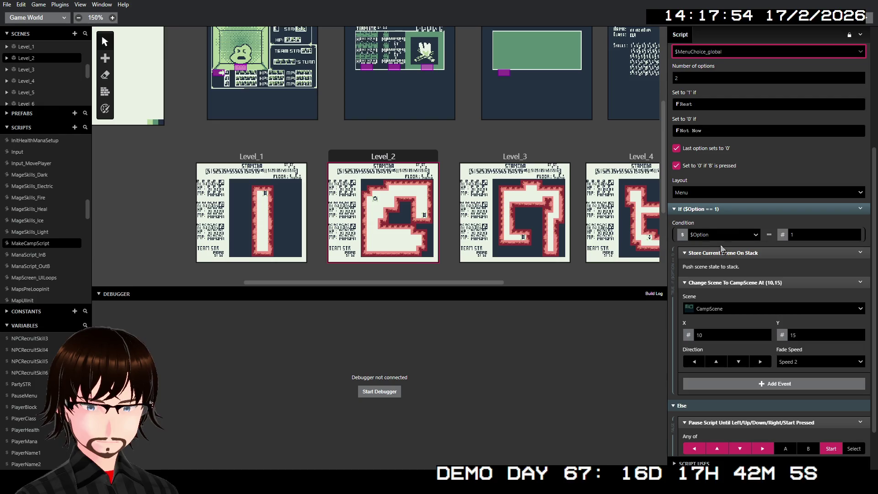
- Make the If condition test $MenuChoice_global == 1, then return to Level_2
{"action": "left_click", "coordinate": [724, 235]}
{"action": "type", "text": "menu"}
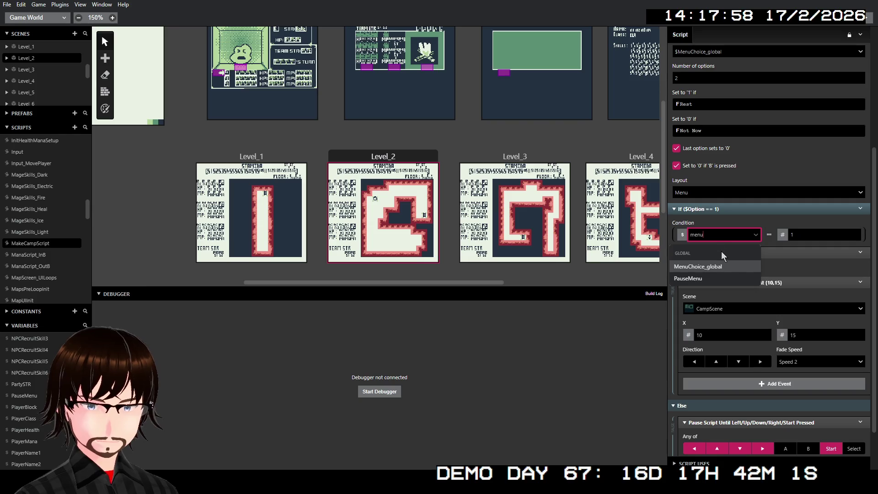
{"action": "left_click", "coordinate": [720, 264]}
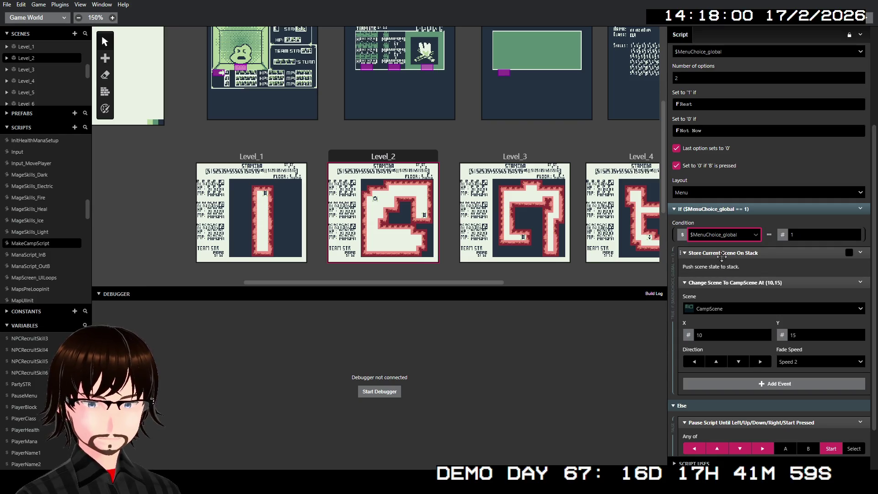
{"action": "scroll", "coordinate": [740, 255], "scroll_direction": "down", "scroll_amount": 2}
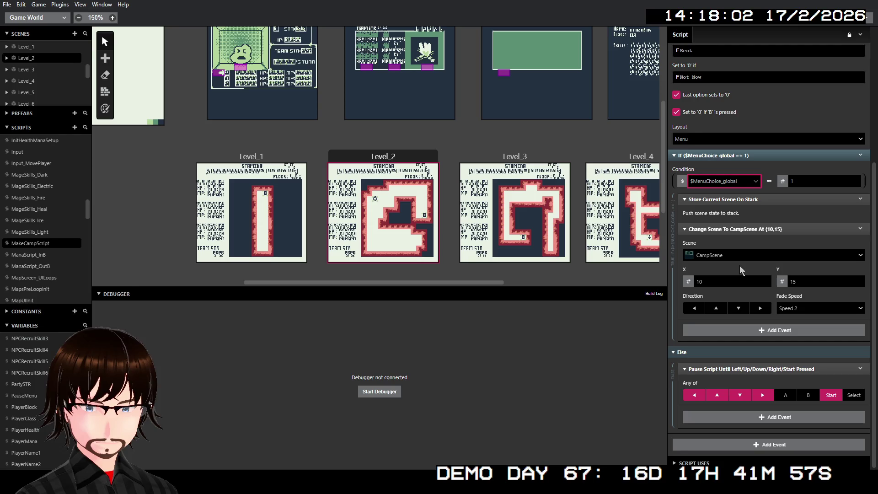
{"action": "scroll", "coordinate": [768, 266], "scroll_direction": "up", "scroll_amount": 7}
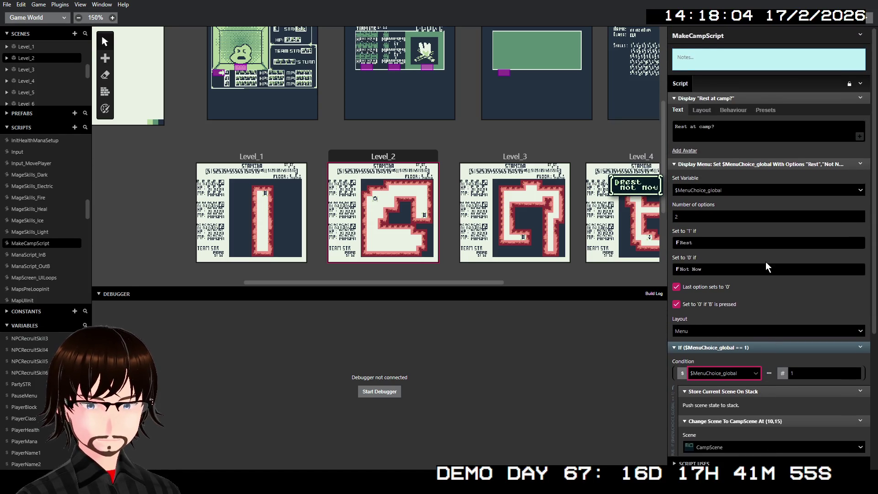
{"action": "scroll", "coordinate": [765, 266], "scroll_direction": "down", "scroll_amount": 7}
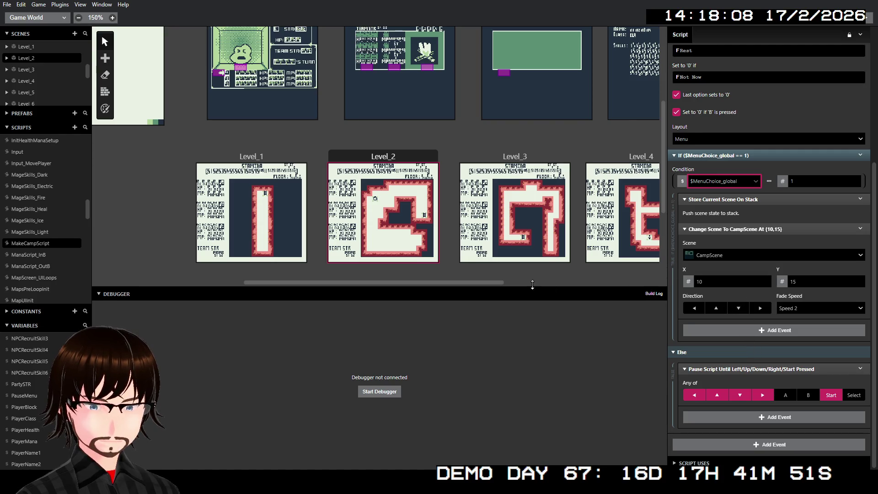
{"action": "left_click", "coordinate": [381, 160]}
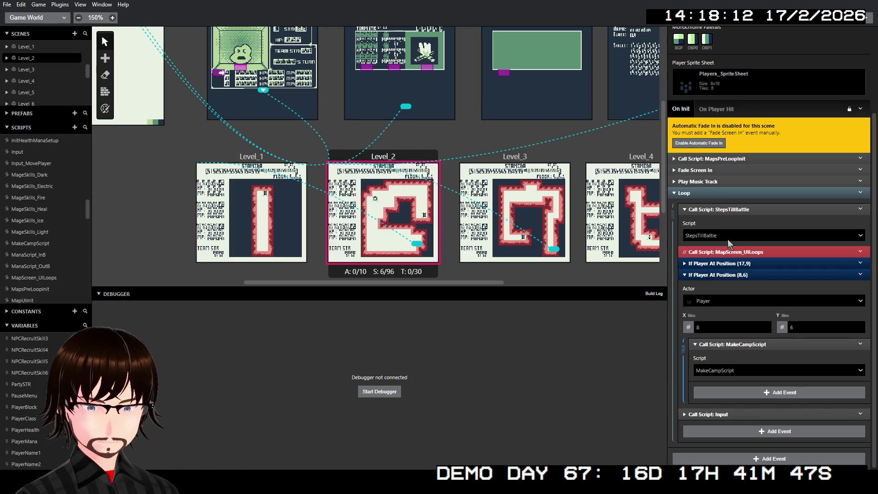
- Collapse the MakeCampScript call and check the Input call's Variable A setting
{"action": "left_click", "coordinate": [731, 345]}
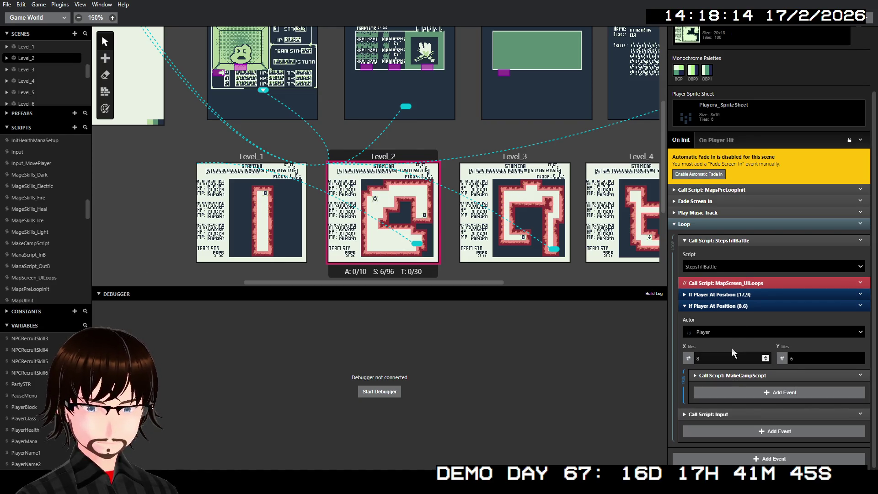
{"action": "left_click", "coordinate": [723, 413]}
{"action": "scroll", "coordinate": [728, 401], "scroll_direction": "down", "scroll_amount": 2}
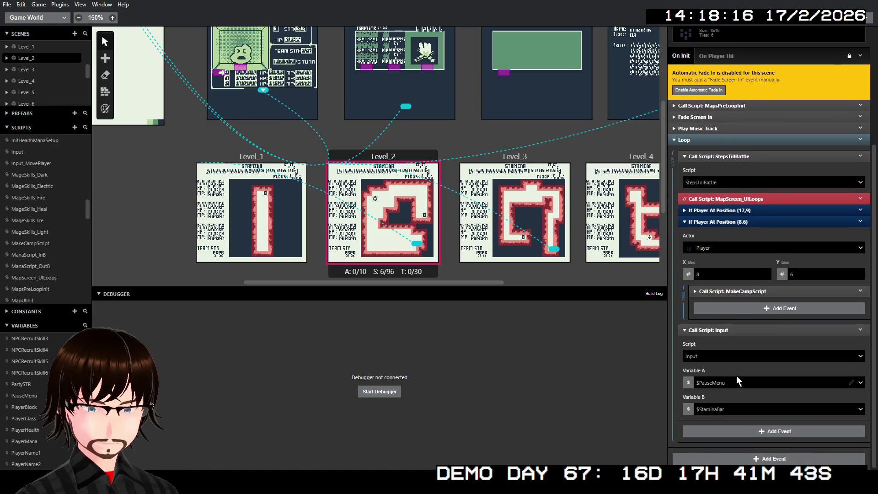
{"action": "left_click", "coordinate": [735, 383]}
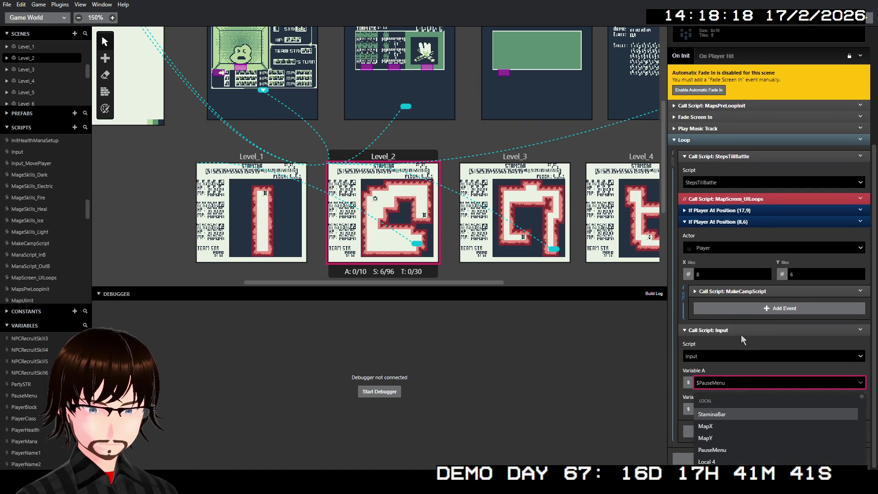
{"action": "left_click", "coordinate": [741, 336]}
- Check the Input call's Variable B setting, then collapse the StepsTillBattle call
{"action": "left_click", "coordinate": [720, 410]}
{"action": "scroll", "coordinate": [769, 349], "scroll_direction": "down", "scroll_amount": 10}
{"action": "scroll", "coordinate": [769, 353], "scroll_direction": "down", "scroll_amount": 10}
{"action": "scroll", "coordinate": [768, 352], "scroll_direction": "up", "scroll_amount": 8}
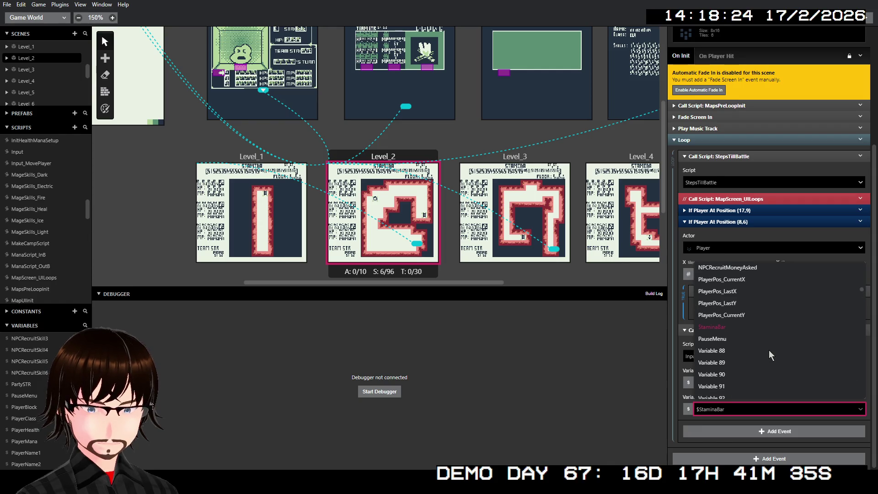
{"action": "scroll", "coordinate": [763, 350], "scroll_direction": "up", "scroll_amount": 2}
{"action": "scroll", "coordinate": [681, 348], "scroll_direction": "up", "scroll_amount": 2}
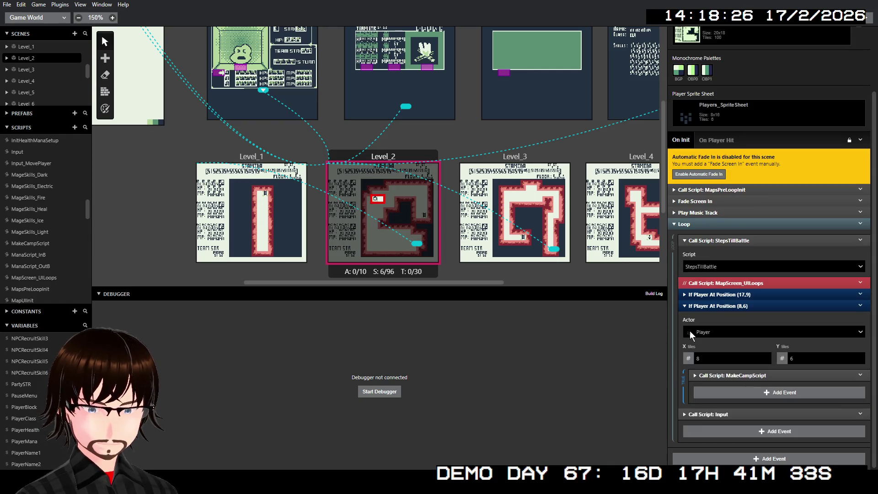
{"action": "left_click", "coordinate": [737, 242]}
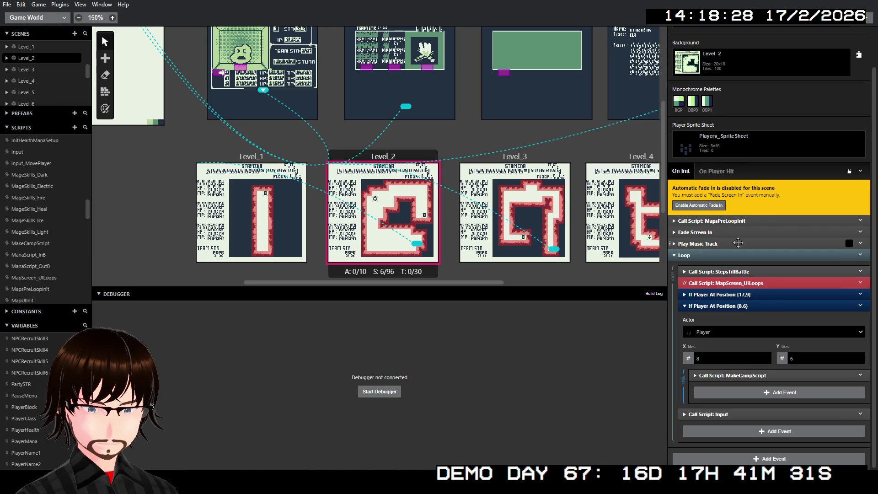
{"action": "scroll", "coordinate": [729, 338], "scroll_direction": "up", "scroll_amount": 1}
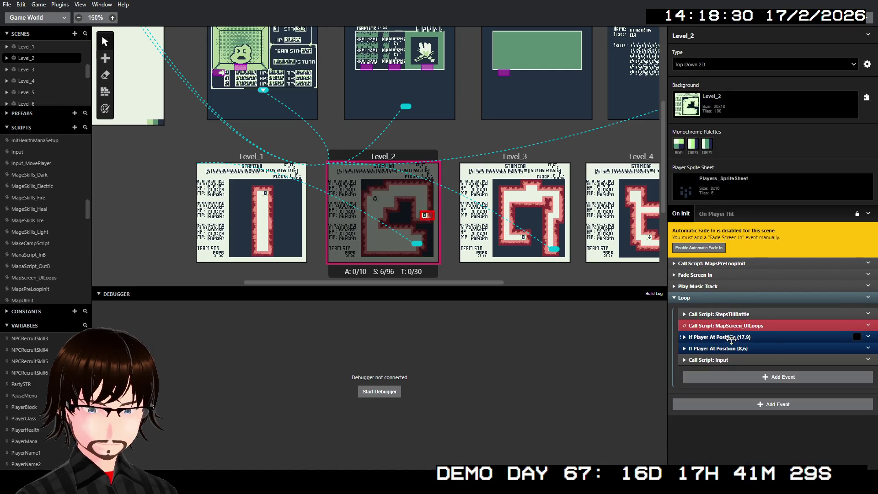
- Collapse the (8,6) check and expand the (17,9) check down to its Move on/Stay menu
{"action": "left_click", "coordinate": [730, 344]}
{"action": "left_click", "coordinate": [728, 337]}
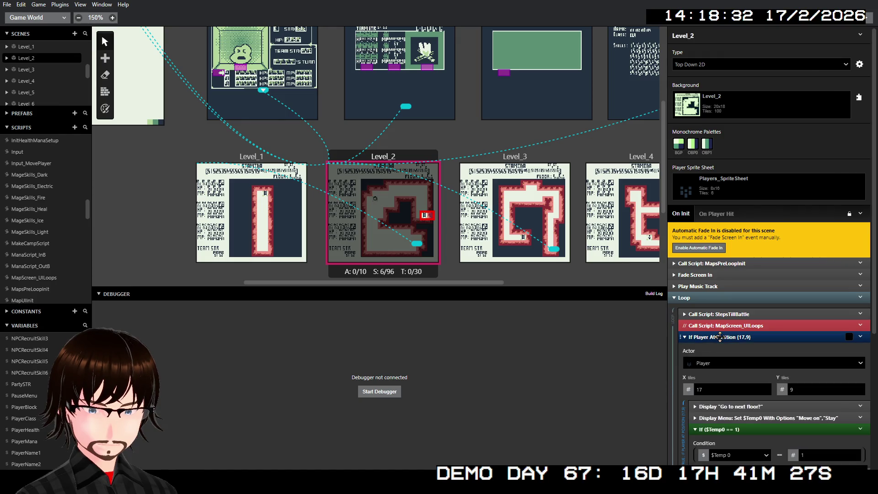
{"action": "scroll", "coordinate": [731, 341], "scroll_direction": "down", "scroll_amount": 2}
{"action": "scroll", "coordinate": [731, 340], "scroll_direction": "down", "scroll_amount": 1}
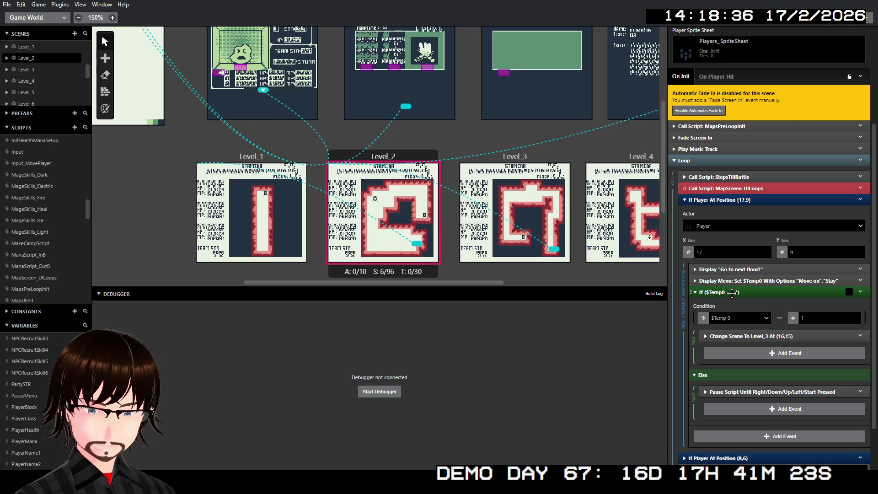
{"action": "left_click", "coordinate": [743, 335]}
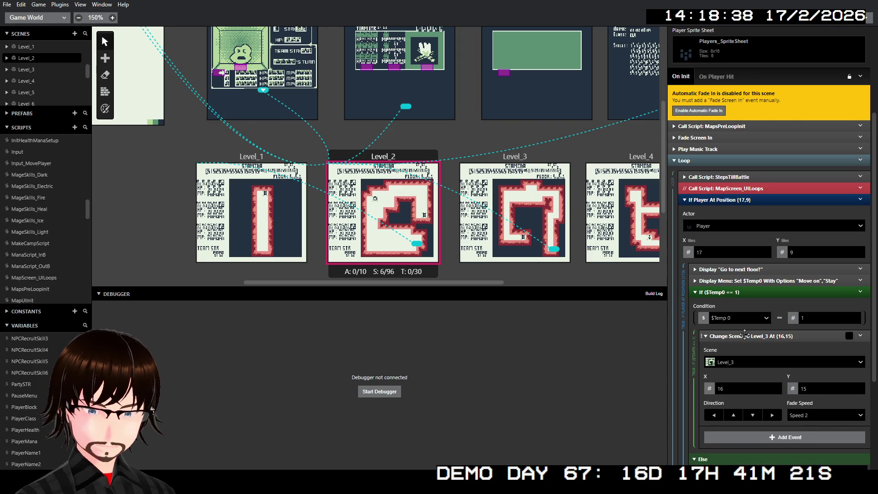
{"action": "left_click", "coordinate": [744, 336]}
{"action": "left_click", "coordinate": [733, 293]}
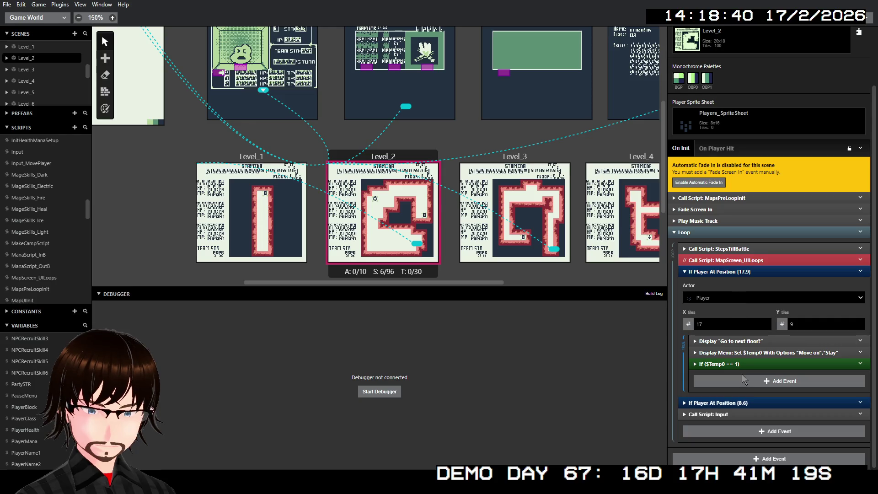
{"action": "left_click", "coordinate": [740, 352]}
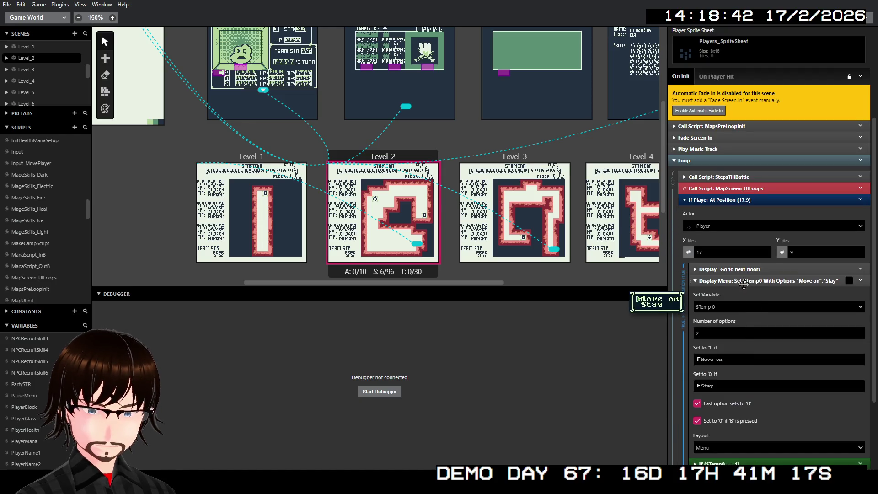
{"action": "left_click", "coordinate": [744, 270]}
{"action": "left_click", "coordinate": [744, 271]}
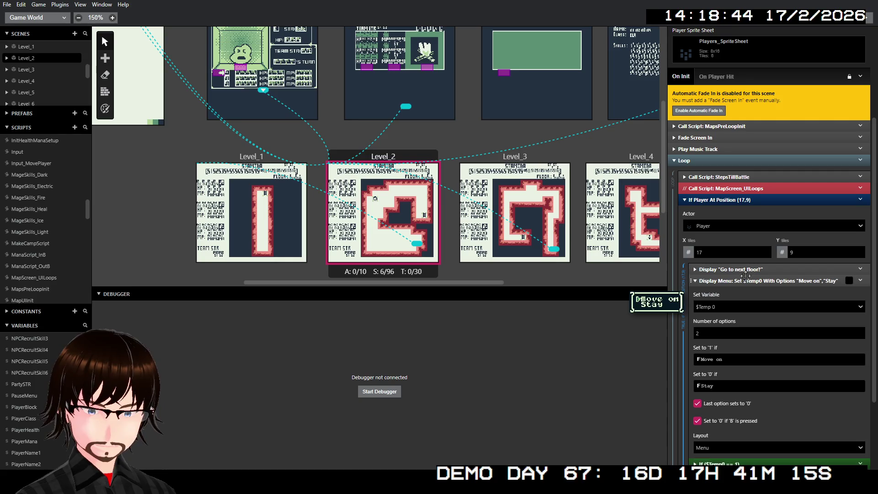
{"action": "left_click", "coordinate": [751, 281]}
- Store the Move on/Stay menu choice in MenuChoice_global
{"action": "left_click", "coordinate": [753, 351]}
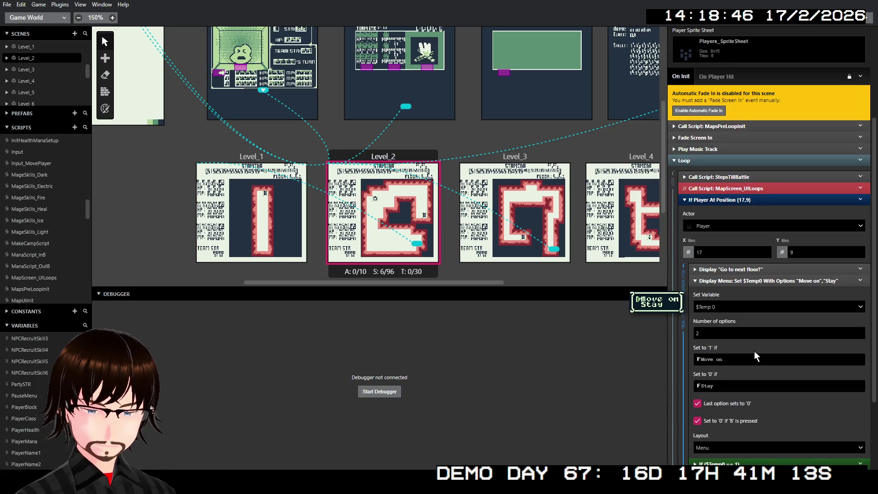
{"action": "left_click", "coordinate": [726, 307]}
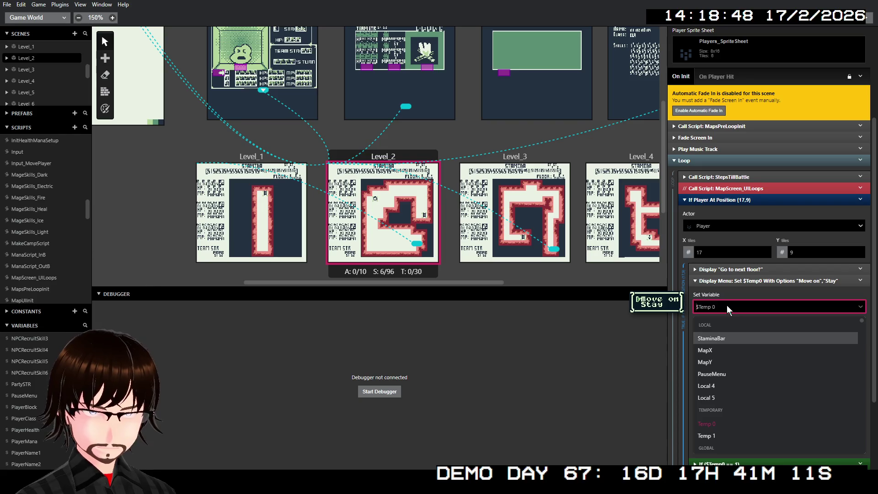
{"action": "type", "text": "men"}
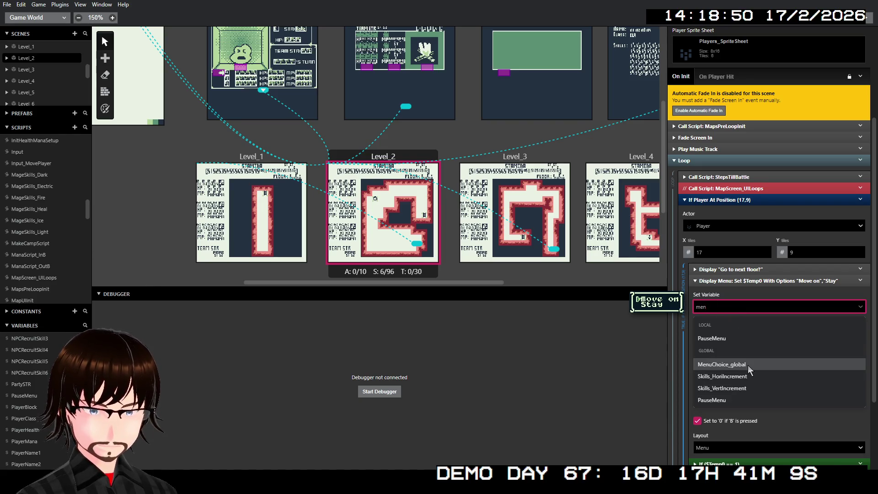
{"action": "left_click", "coordinate": [747, 364]}
{"action": "left_click", "coordinate": [759, 281]}
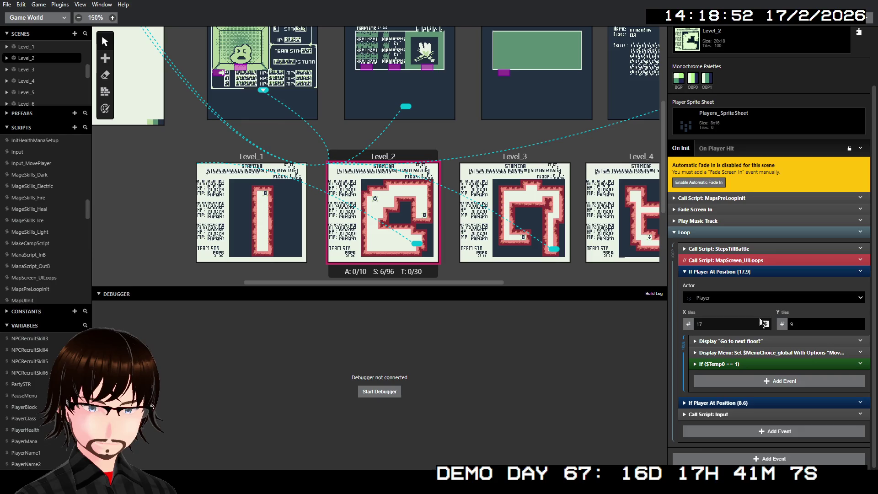
- Make the following If condition test $MenuChoice_global == 1
{"action": "left_click", "coordinate": [735, 364]}
{"action": "left_click", "coordinate": [737, 316]}
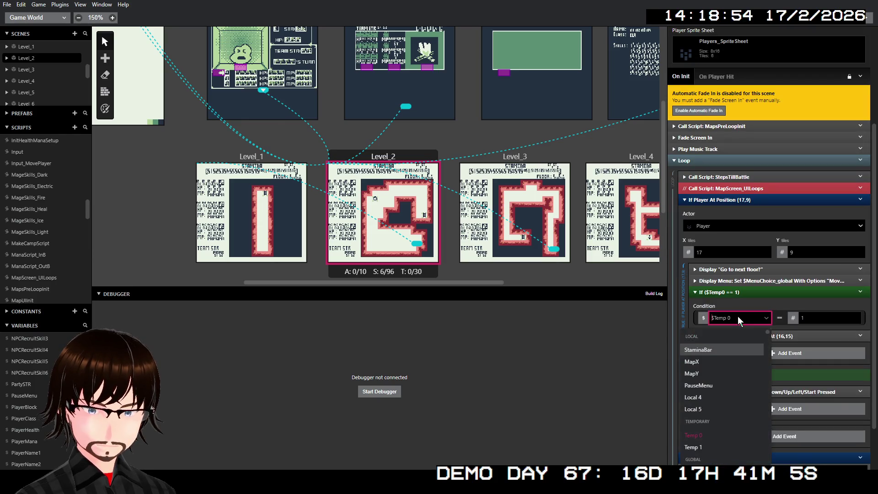
{"action": "type", "text": "men"}
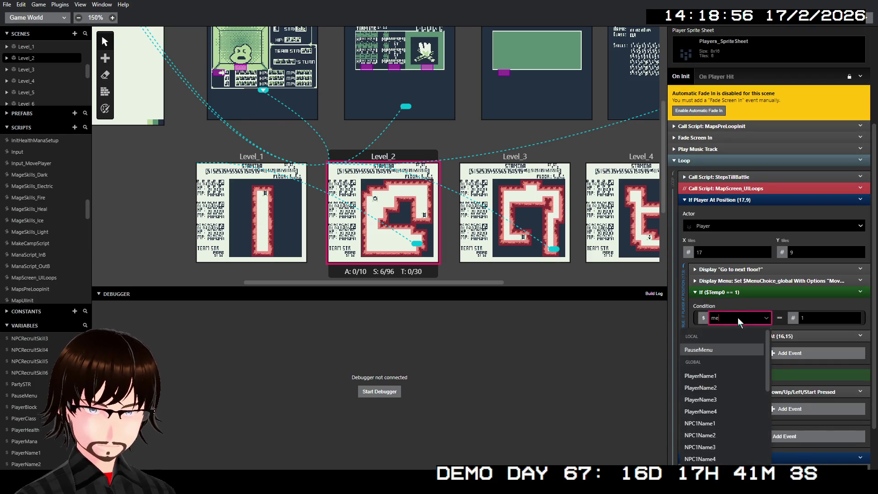
{"action": "left_click", "coordinate": [725, 380]}
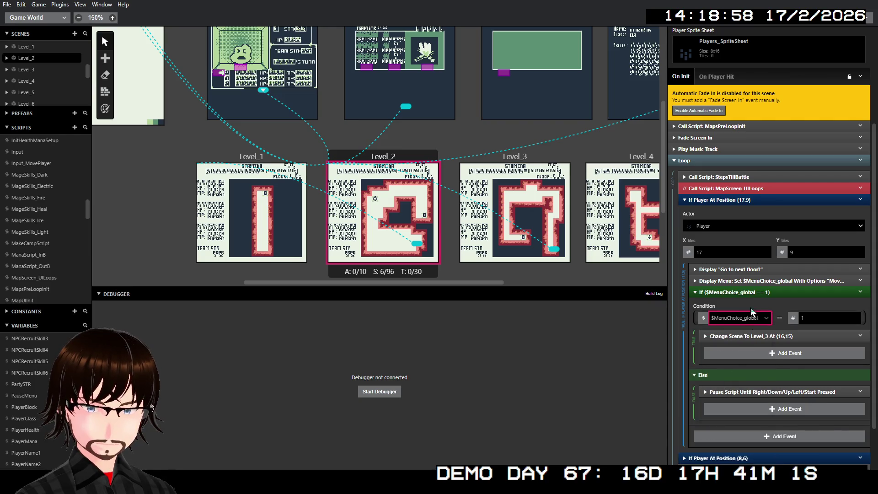
{"action": "left_click", "coordinate": [754, 292]}
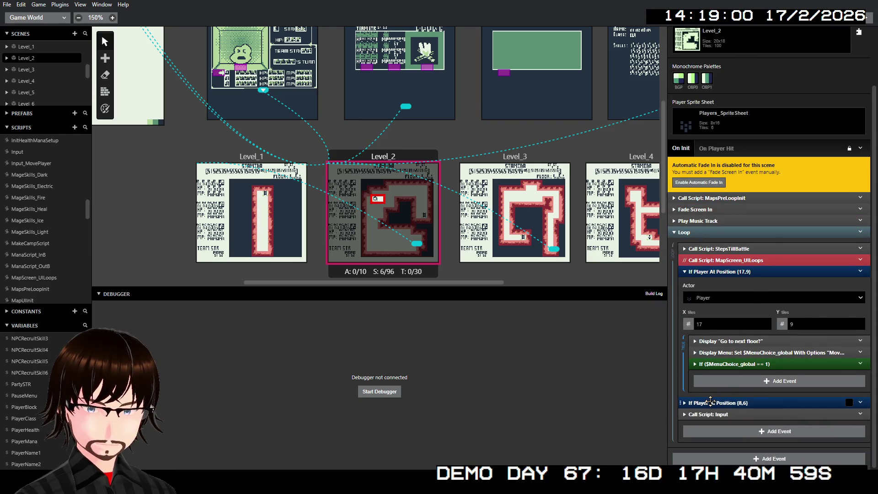
{"action": "left_click", "coordinate": [710, 401]}
{"action": "scroll", "coordinate": [710, 401], "scroll_direction": "down", "scroll_amount": 2}
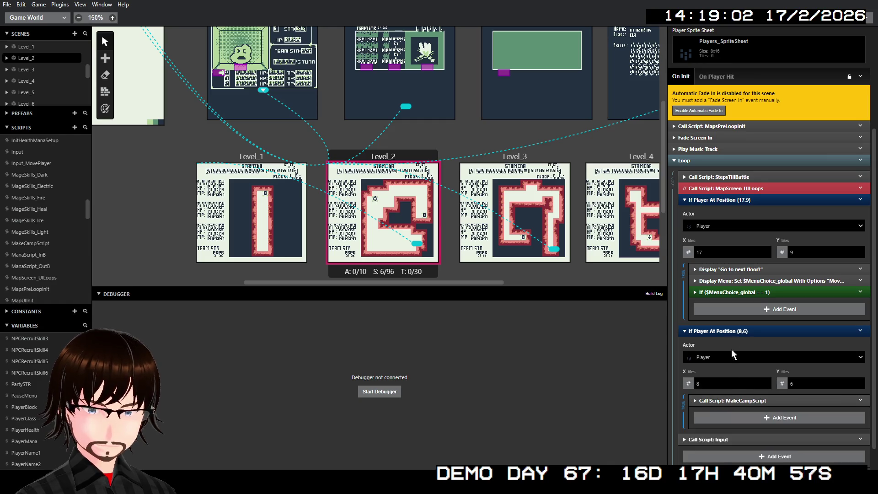
{"action": "left_click", "coordinate": [717, 330]}
{"action": "left_click", "coordinate": [708, 342]}
{"action": "left_click", "coordinate": [731, 394]}
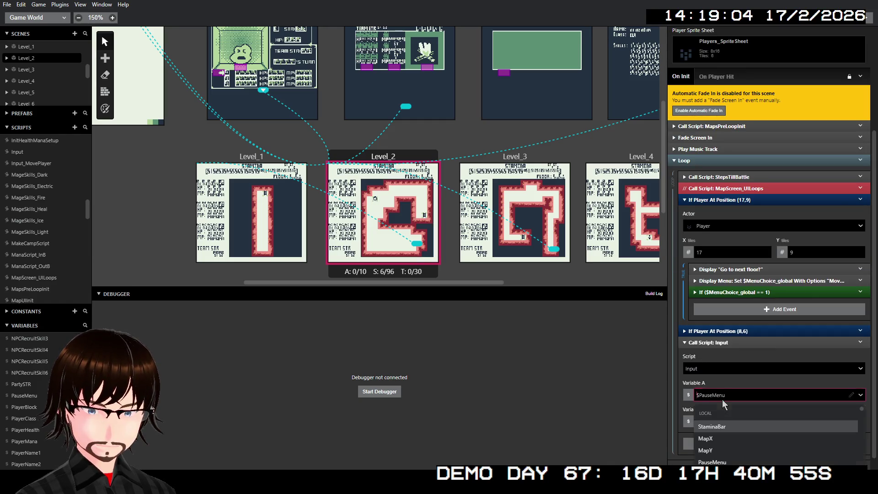
{"action": "type", "text": "p"}
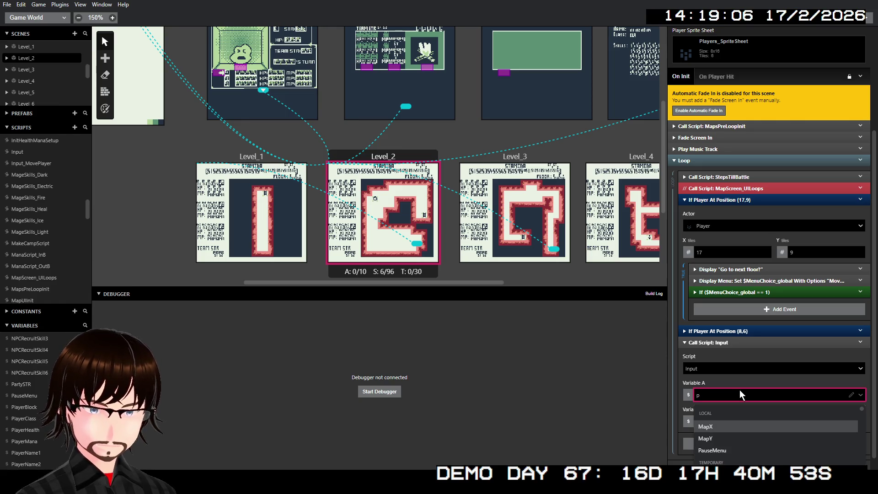
{"action": "type", "text": "a"}
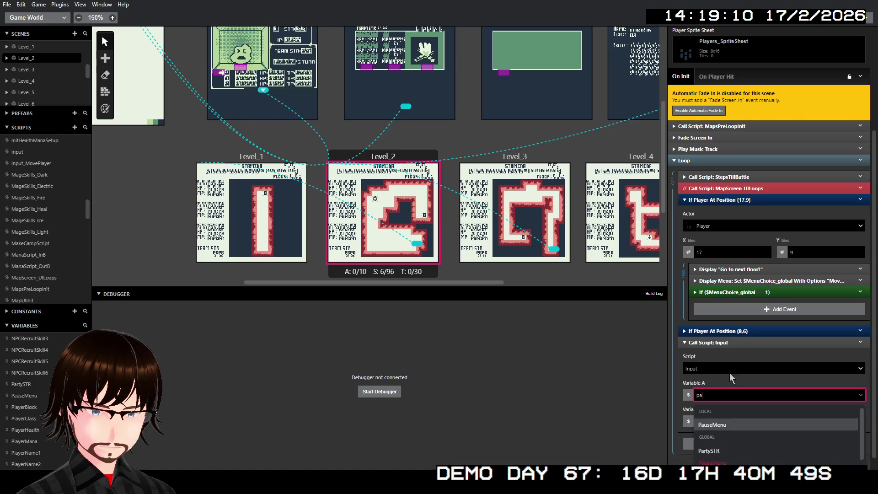
{"action": "key", "text": "Return"}
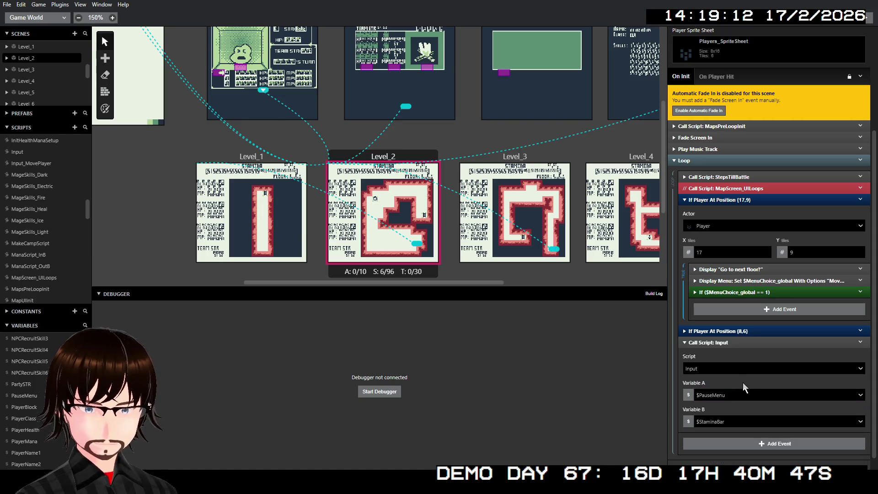
{"action": "left_click", "coordinate": [739, 395]}
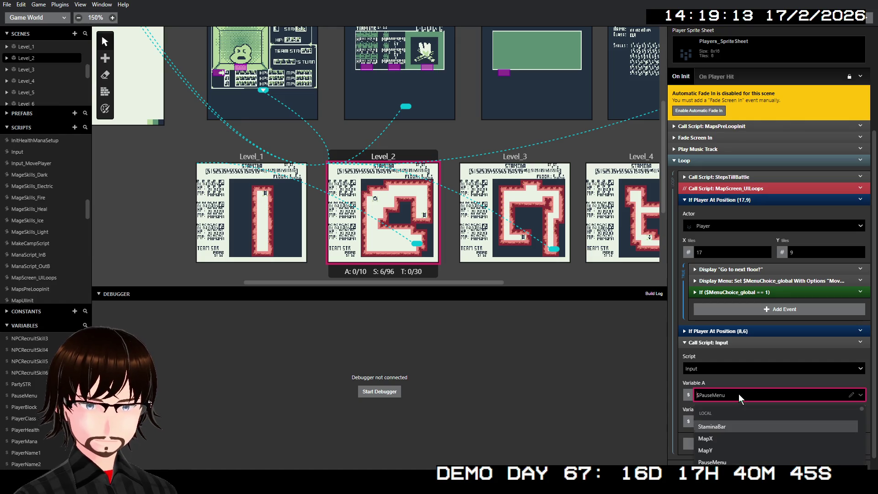
{"action": "key", "text": "Escape"}
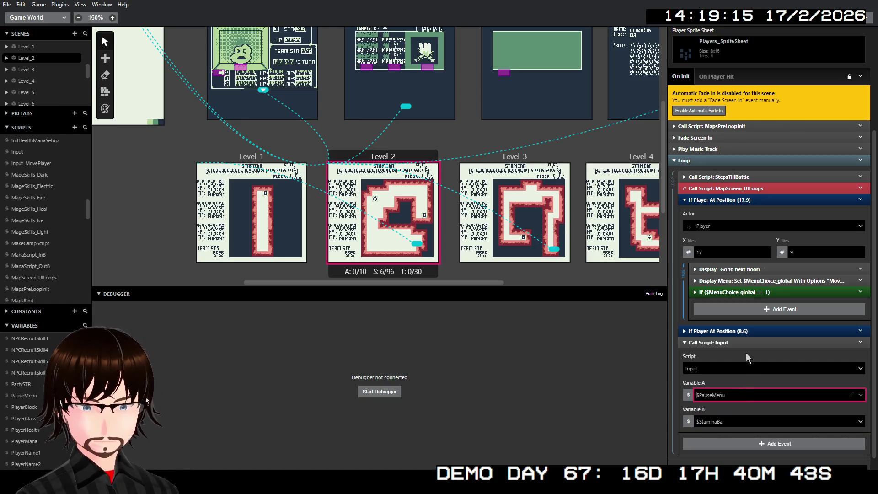
{"action": "left_click", "coordinate": [739, 342]}
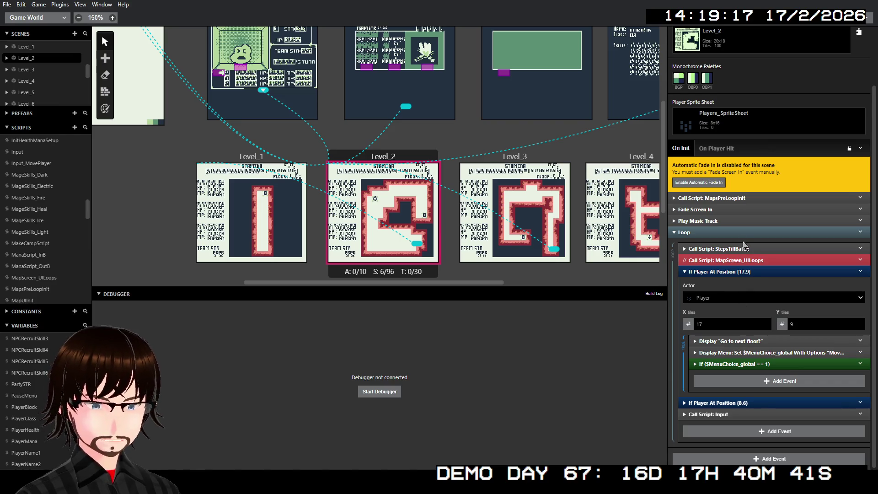
{"action": "left_click", "coordinate": [748, 199]}
{"action": "left_click", "coordinate": [747, 203]}
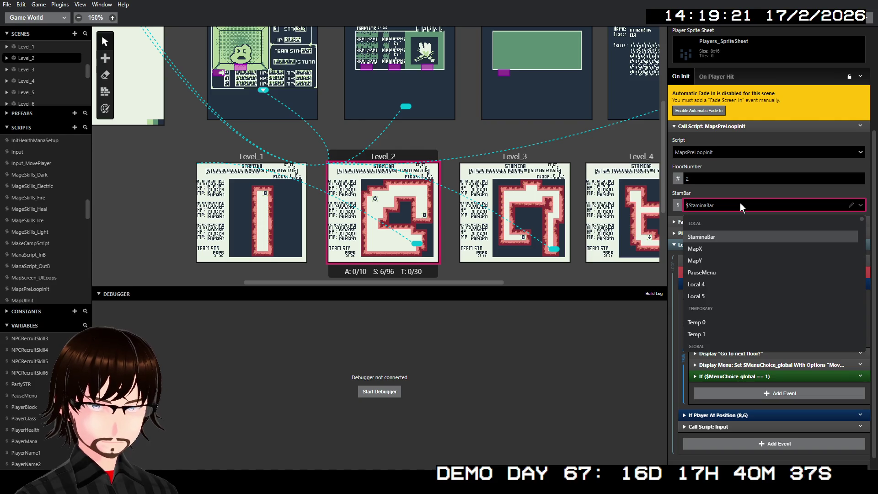
{"action": "type", "text": "sta"}
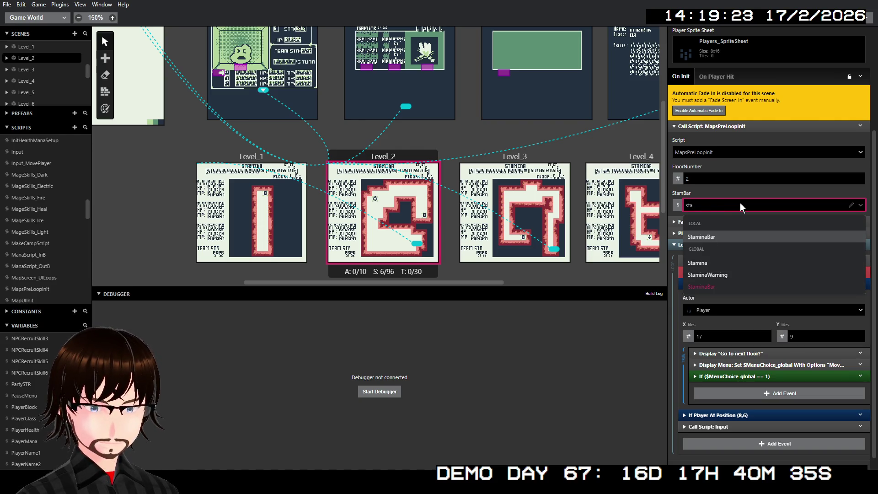
{"action": "key", "text": "Return"}
{"action": "left_click", "coordinate": [747, 205]}
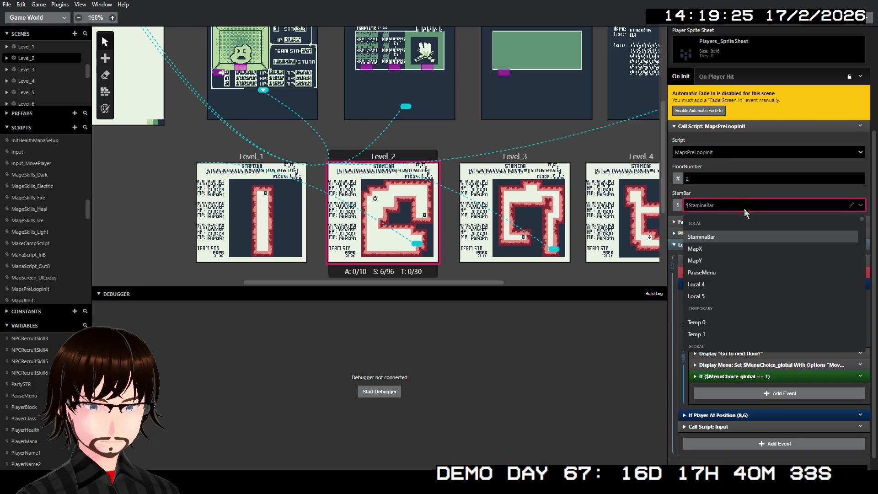
{"action": "type", "text": "sta"}
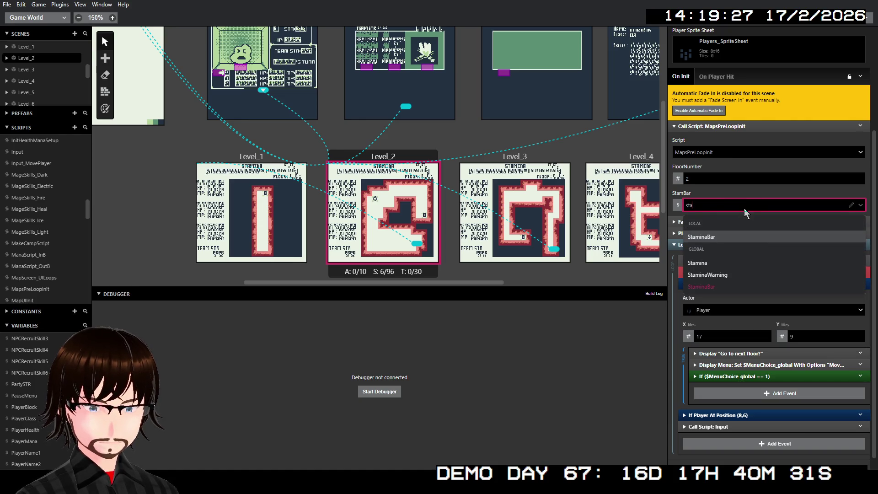
{"action": "key", "text": "Return"}
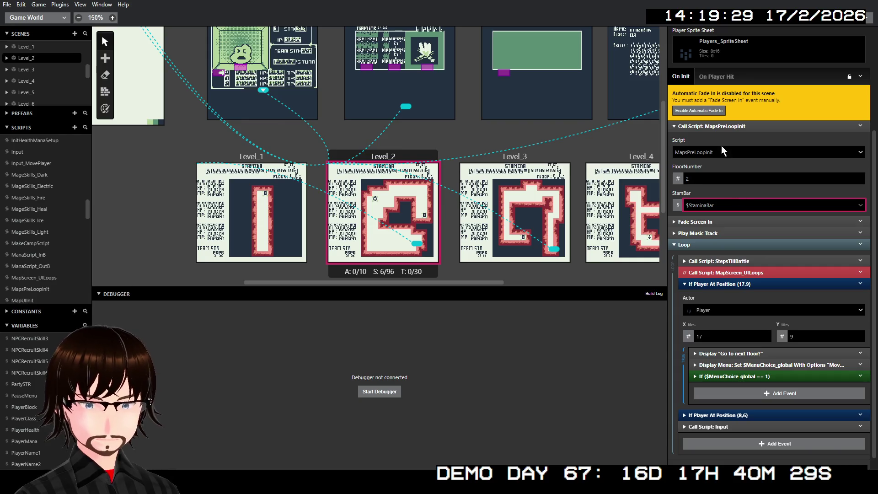
{"action": "left_click", "coordinate": [721, 128]}
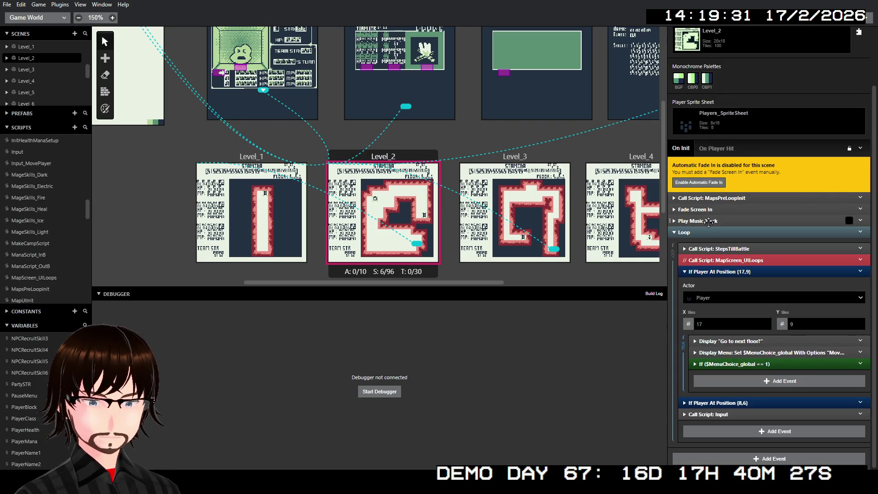
{"action": "left_click", "coordinate": [708, 221]}
{"action": "scroll", "coordinate": [709, 222], "scroll_direction": "down", "scroll_amount": 1}
{"action": "left_click", "coordinate": [709, 190]}
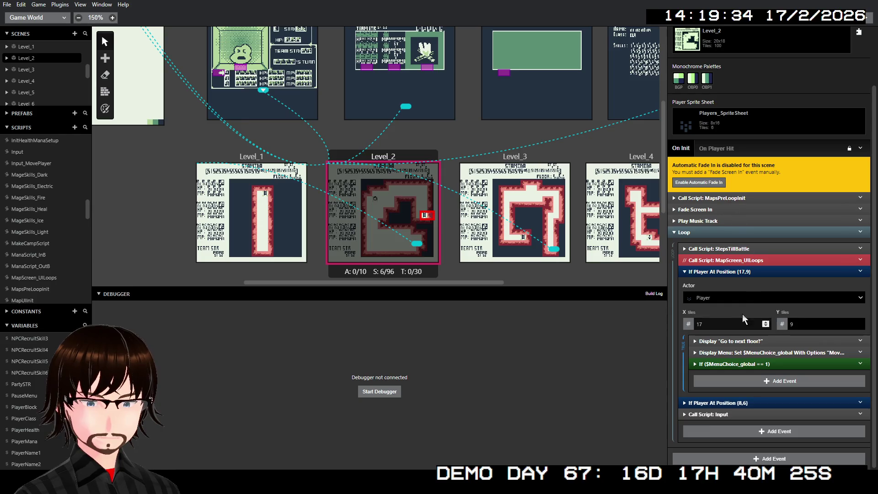
{"action": "left_click", "coordinate": [704, 221]}
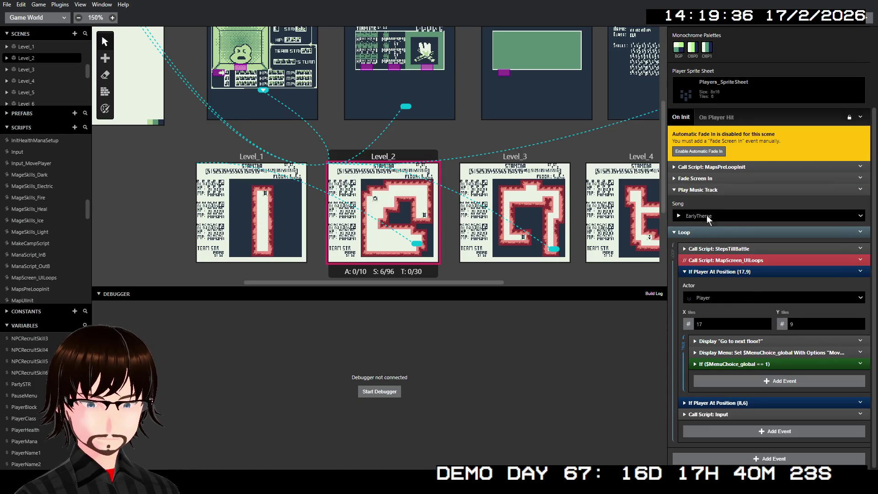
{"action": "left_click", "coordinate": [723, 195]}
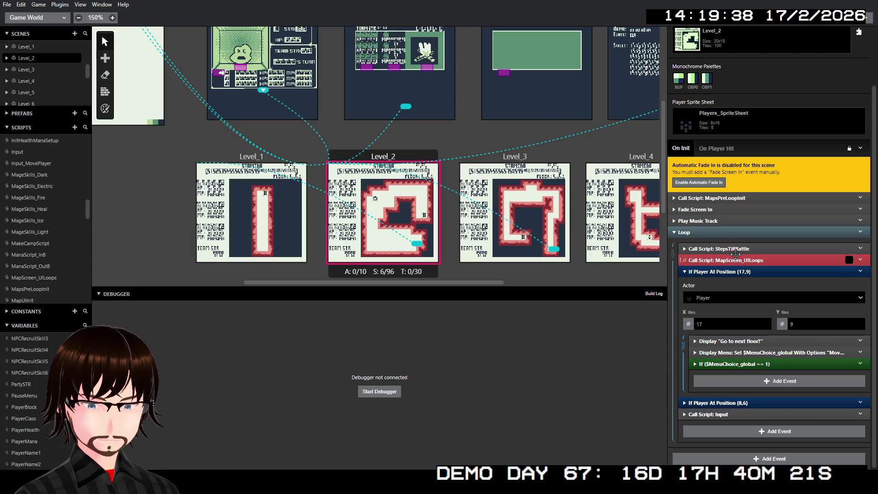
{"action": "left_click", "coordinate": [733, 272]}
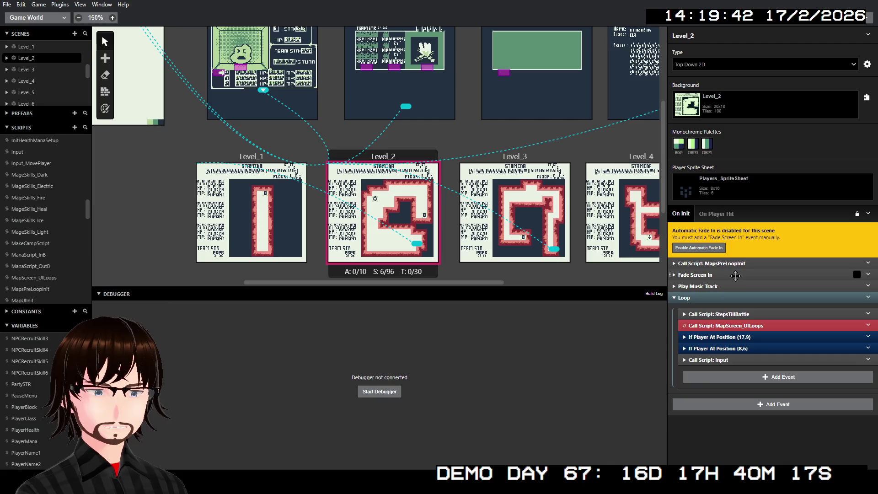
- In Level_1's (12,5) check, store the Display Menu choice in MenuChoice_global
{"action": "left_click", "coordinate": [260, 169]}
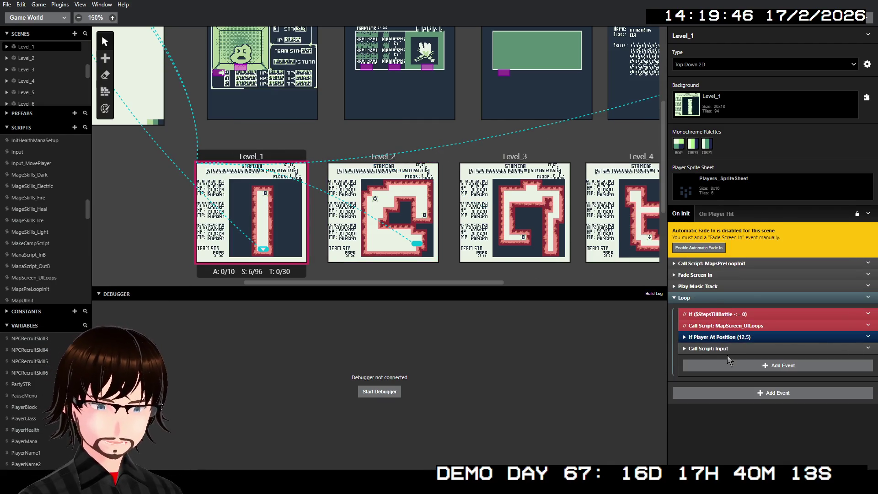
{"action": "left_click", "coordinate": [723, 337]}
{"action": "scroll", "coordinate": [745, 366], "scroll_direction": "down", "scroll_amount": 1}
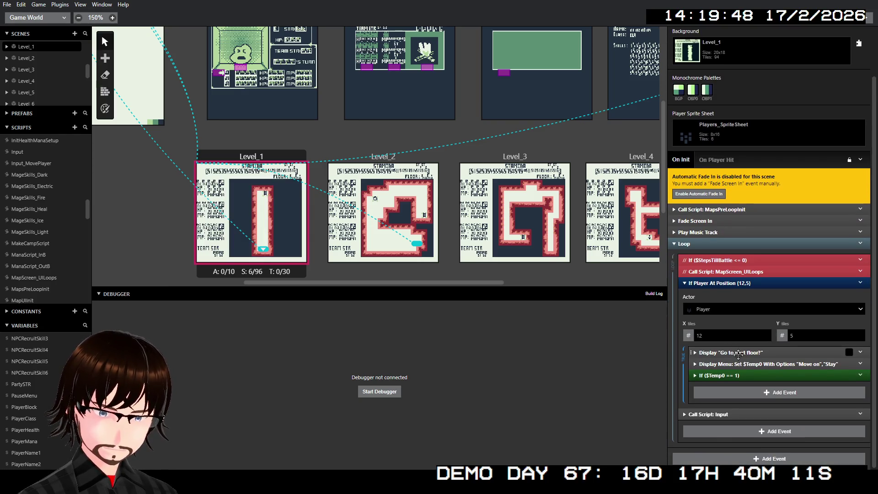
{"action": "left_click", "coordinate": [745, 364]}
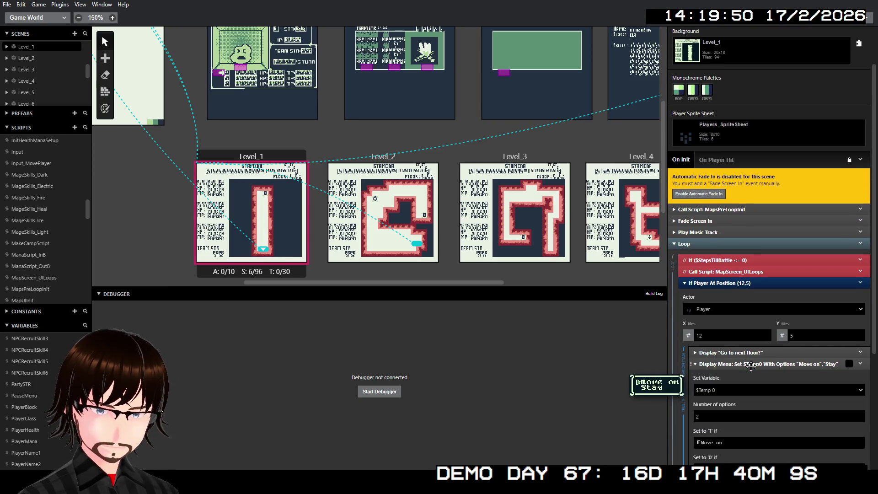
{"action": "left_click", "coordinate": [741, 391]}
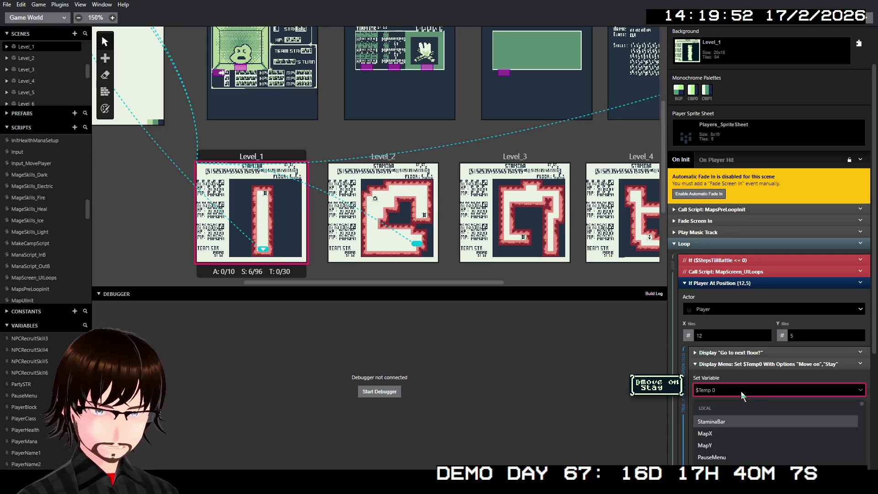
{"action": "type", "text": "menu"}
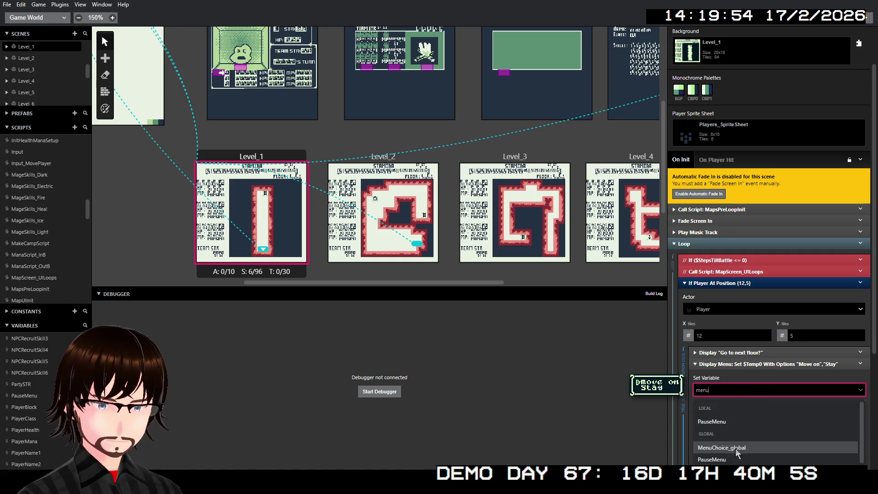
{"action": "left_click", "coordinate": [734, 447]}
- Make Level_1's floor-exit condition test $MenuChoice_global == 1 and collapse its blocks
{"action": "left_click", "coordinate": [759, 363]}
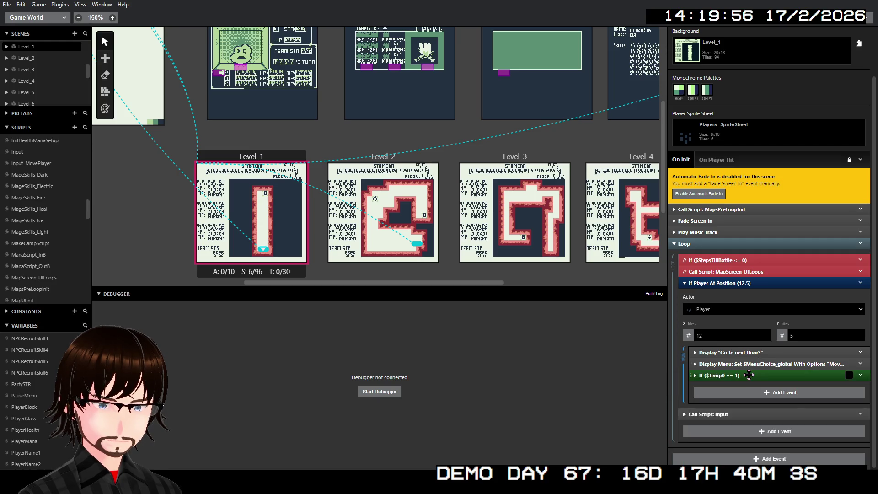
{"action": "left_click", "coordinate": [732, 374]}
{"action": "left_click", "coordinate": [727, 401]}
{"action": "type", "text": "menu"}
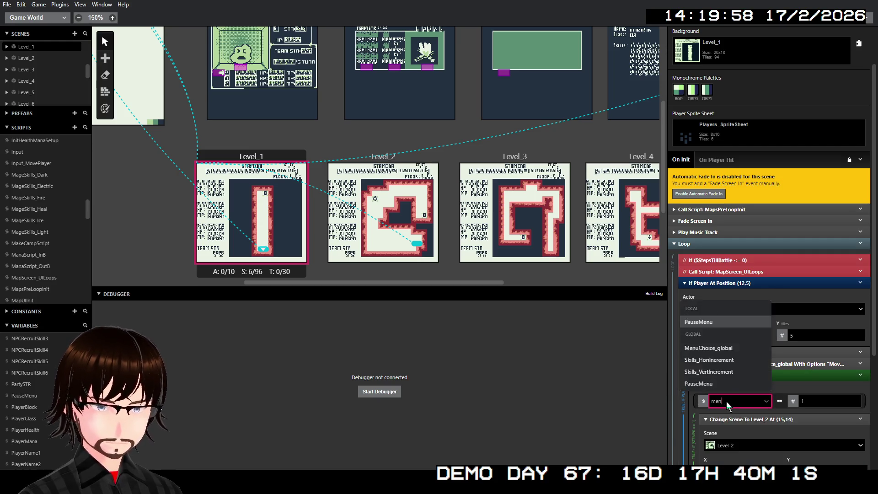
{"action": "left_click", "coordinate": [742, 373]}
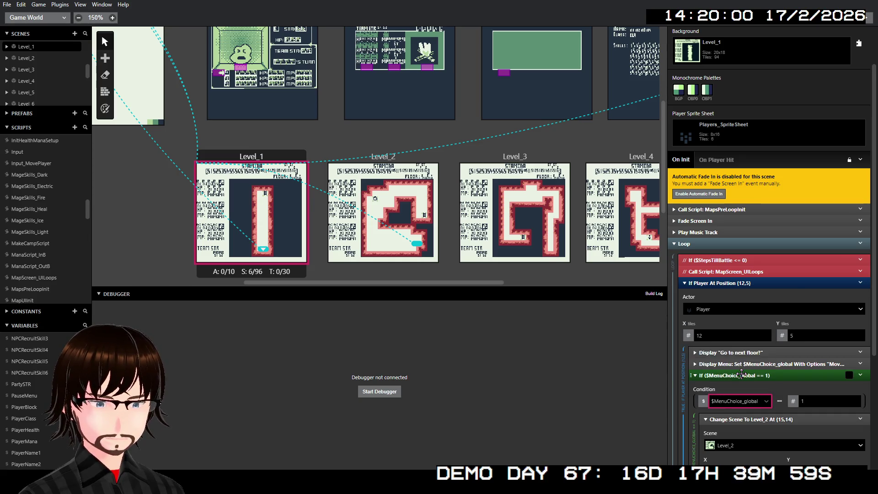
{"action": "left_click", "coordinate": [741, 374]}
{"action": "left_click", "coordinate": [739, 375]}
{"action": "scroll", "coordinate": [740, 377], "scroll_direction": "down", "scroll_amount": 2}
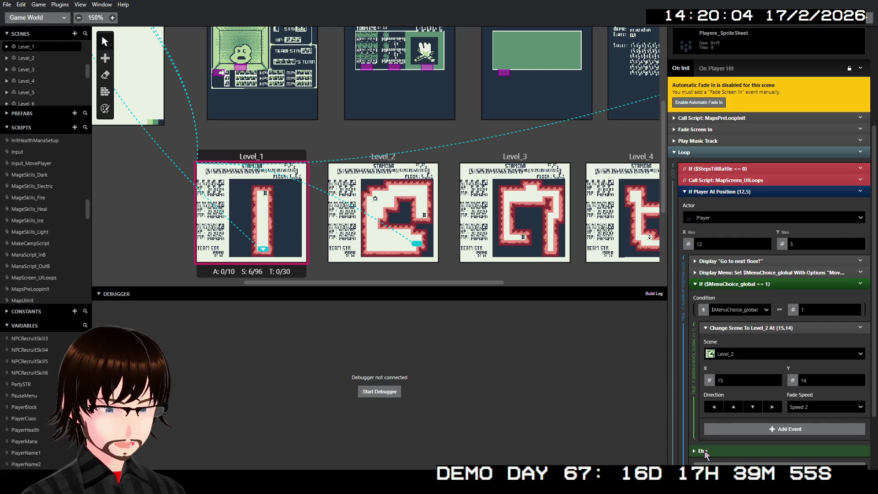
{"action": "scroll", "coordinate": [704, 450], "scroll_direction": "down", "scroll_amount": 2}
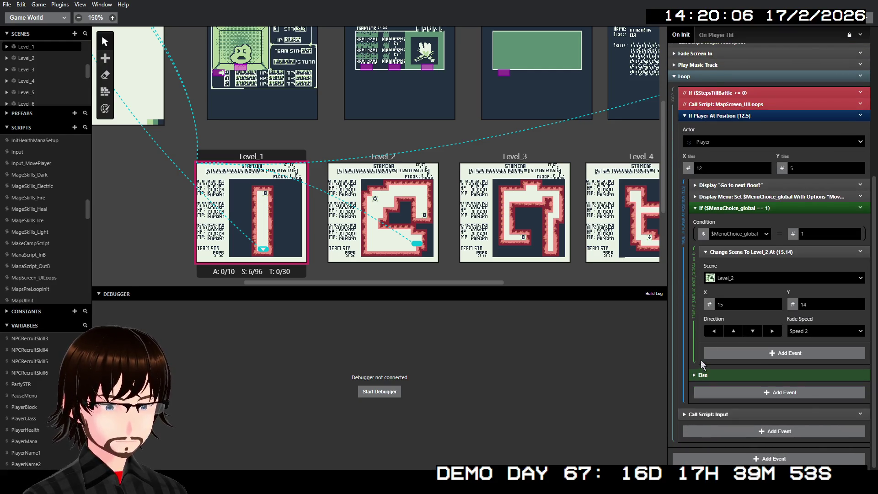
{"action": "left_click", "coordinate": [741, 252]}
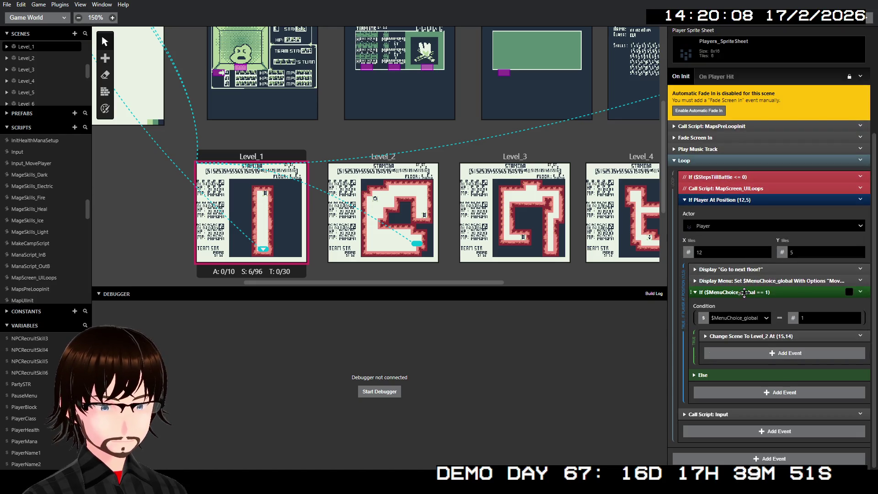
{"action": "left_click", "coordinate": [744, 292]}
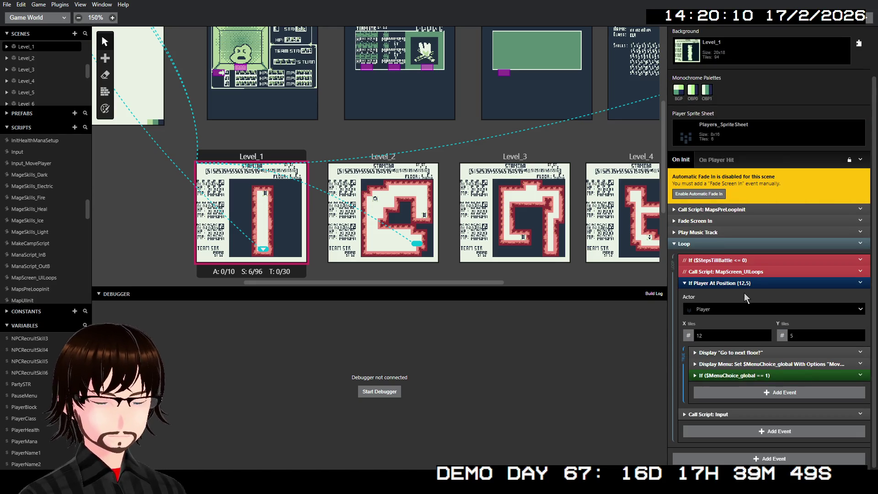
- Inspect the map setup call, then show Level_3's scene events
{"action": "left_click", "coordinate": [721, 209]}
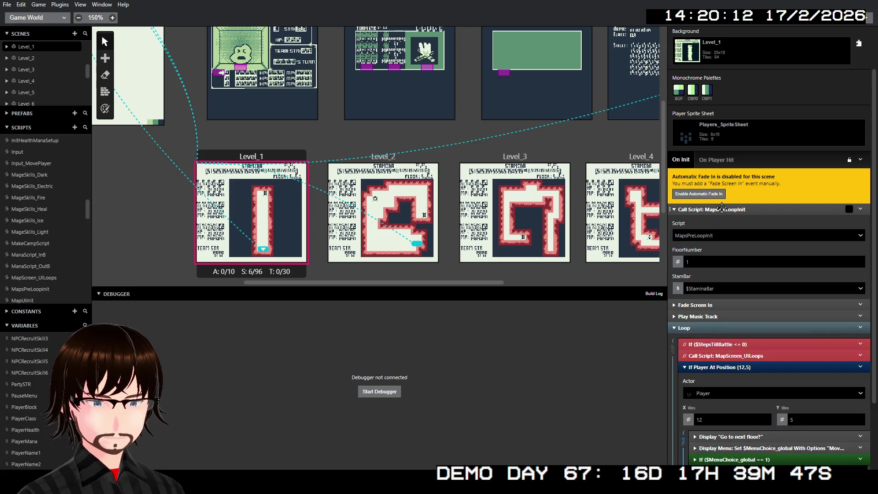
{"action": "left_click", "coordinate": [721, 209]}
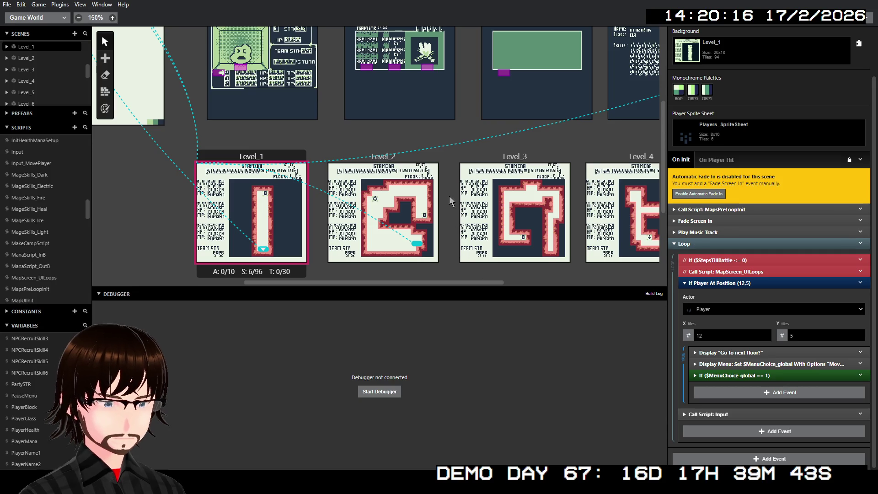
{"action": "left_click", "coordinate": [520, 160]}
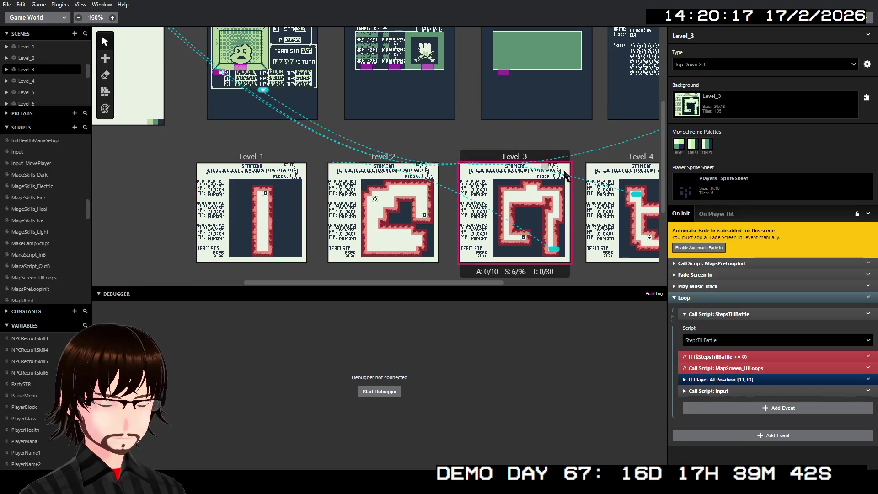
- Set Level_3's map setup StamBar to global StaminaBar
{"action": "left_click", "coordinate": [727, 263]}
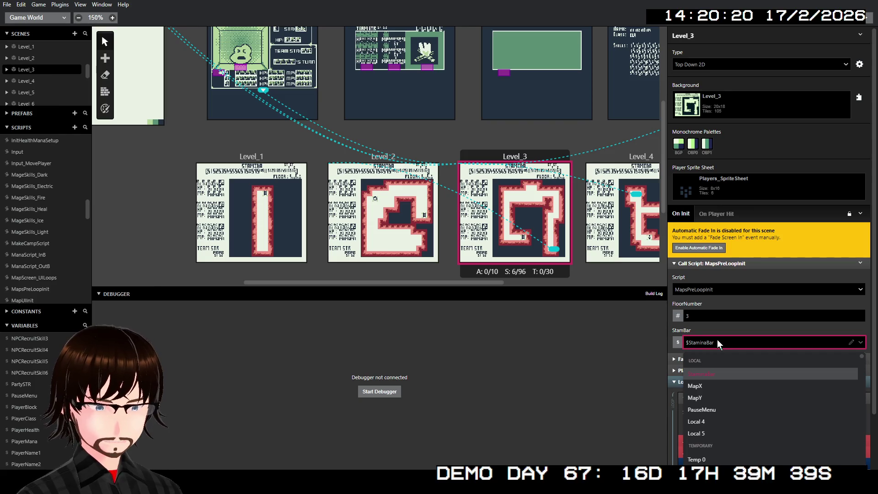
{"action": "type", "text": "stam"}
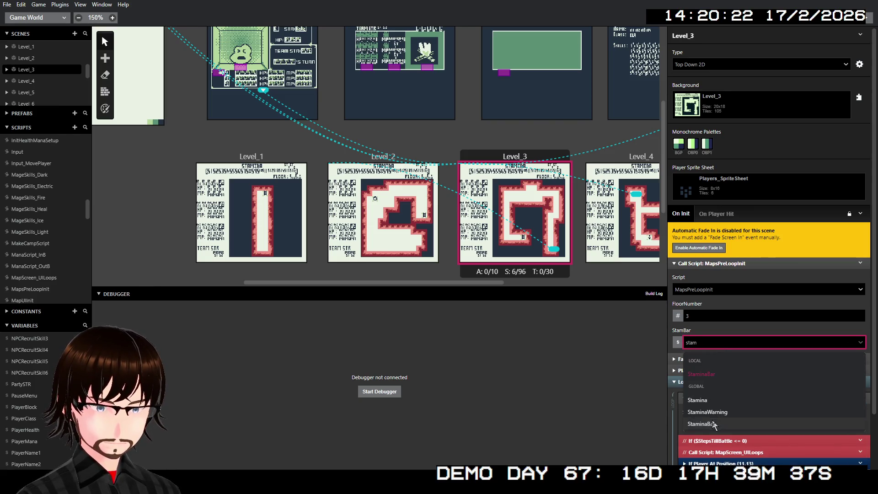
{"action": "left_click", "coordinate": [722, 423]}
{"action": "left_click", "coordinate": [727, 264]}
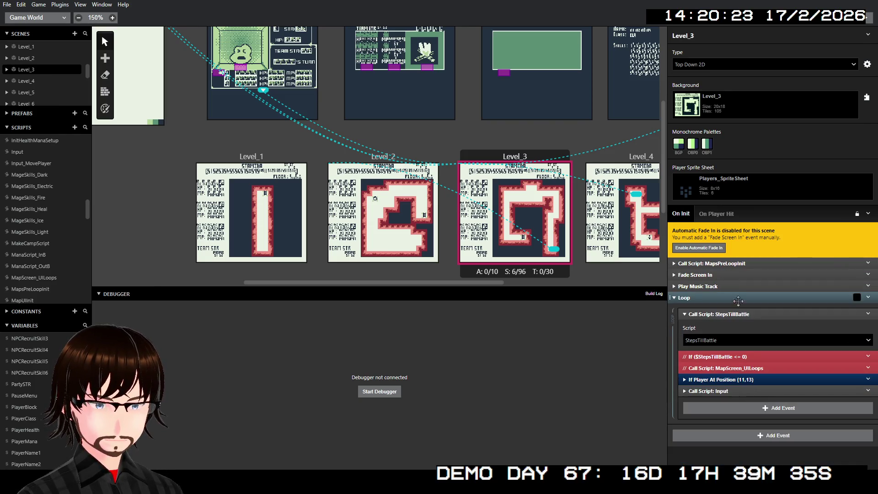
- Store Level_3's floor-exit menu choice in MenuChoice_global
{"action": "left_click", "coordinate": [727, 380]}
{"action": "scroll", "coordinate": [730, 382], "scroll_direction": "down", "scroll_amount": 5}
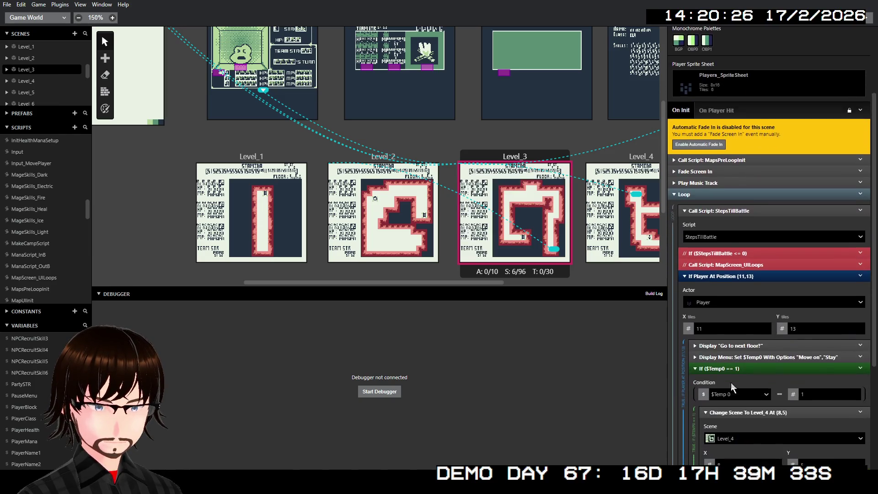
{"action": "left_click", "coordinate": [744, 275]}
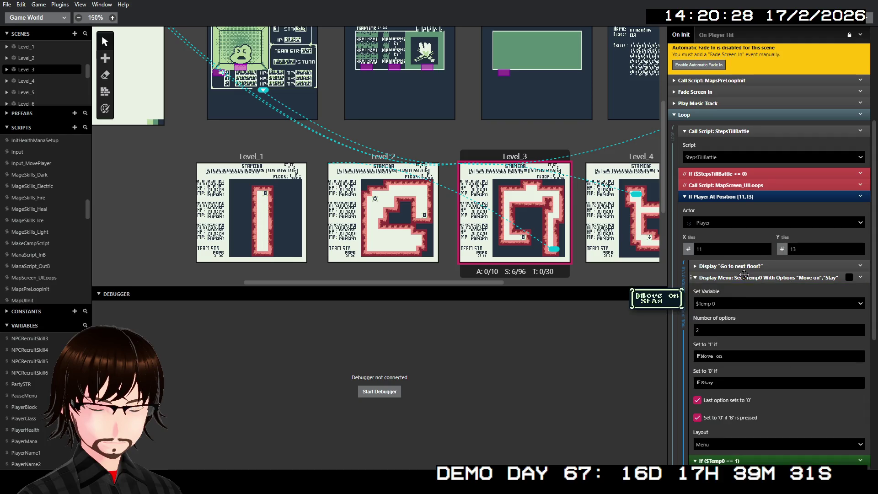
{"action": "left_click", "coordinate": [731, 306]}
{"action": "type", "text": "menu"}
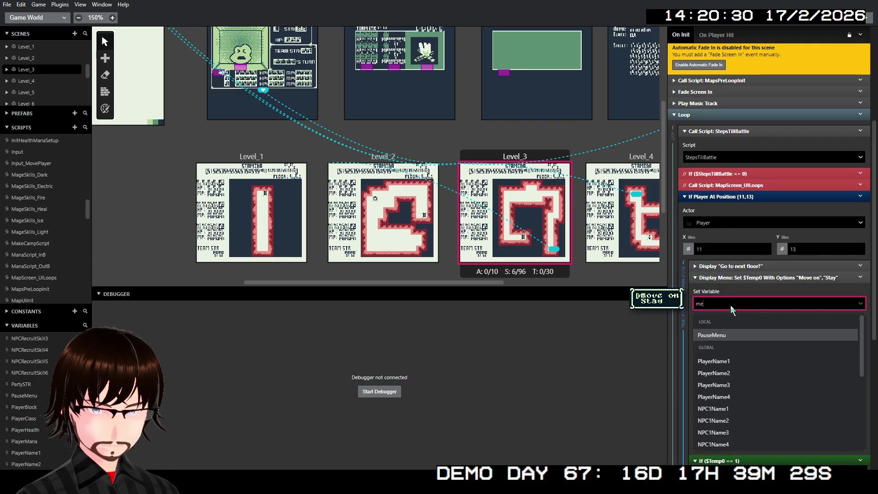
{"action": "left_click", "coordinate": [739, 349]}
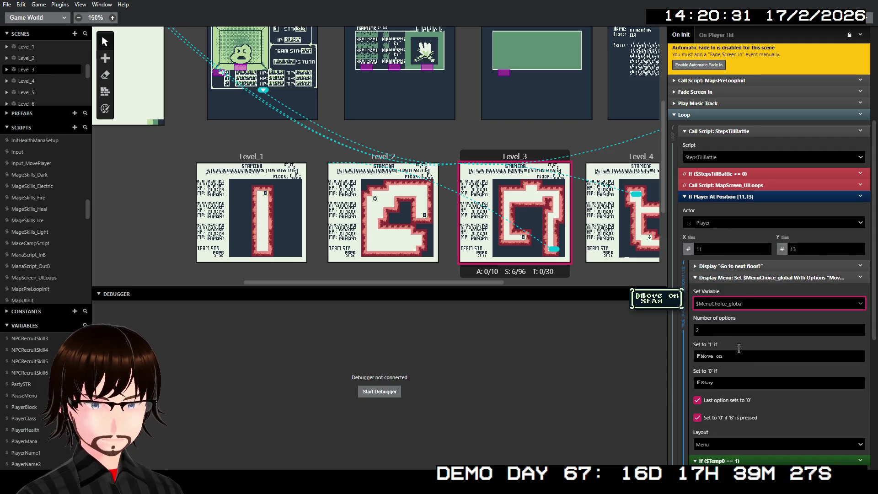
{"action": "left_click", "coordinate": [744, 277]}
- Make the exit condition test $MenuChoice_global == 1
{"action": "left_click", "coordinate": [735, 315]}
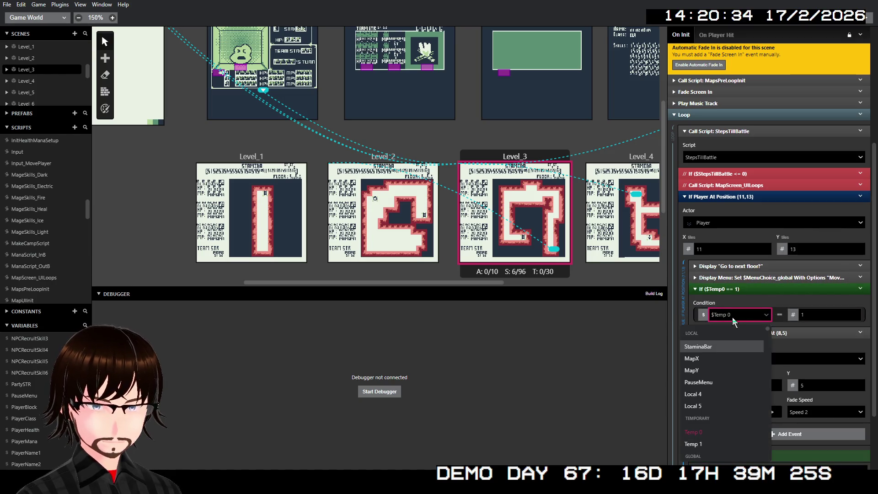
{"action": "type", "text": "men"}
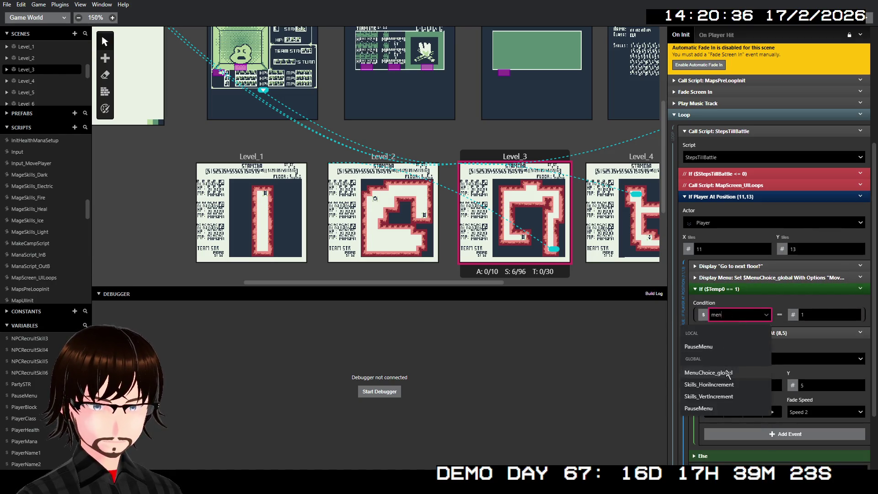
{"action": "left_click", "coordinate": [727, 372]}
{"action": "left_click", "coordinate": [769, 289]}
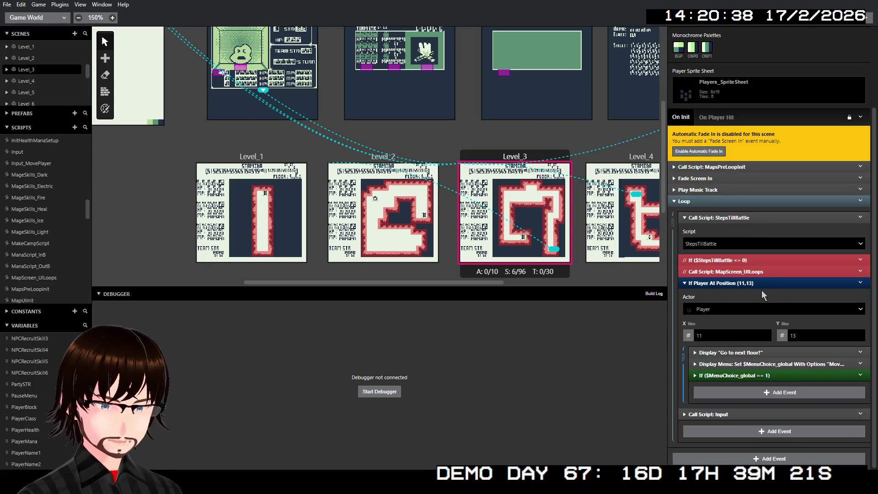
- Set the Input script call's Variable A to PauseMenu and Variable B to StaminaBar
{"action": "left_click", "coordinate": [714, 414]}
{"action": "left_click", "coordinate": [720, 383]}
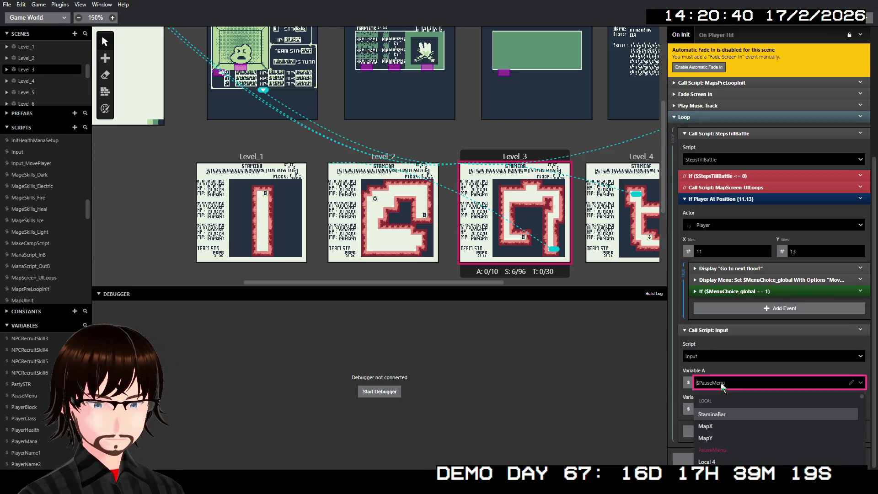
{"action": "type", "text": "pau"}
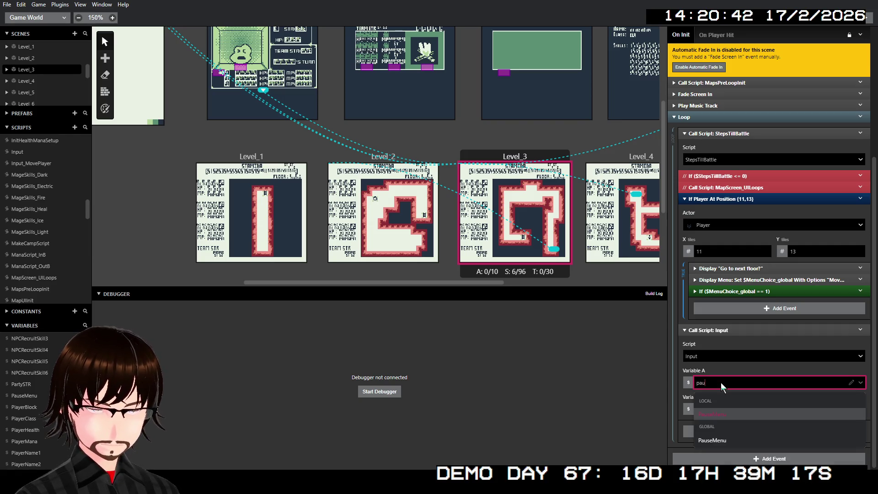
{"action": "left_click", "coordinate": [723, 434]}
{"action": "left_click", "coordinate": [717, 411]}
{"action": "type", "text": "stam"}
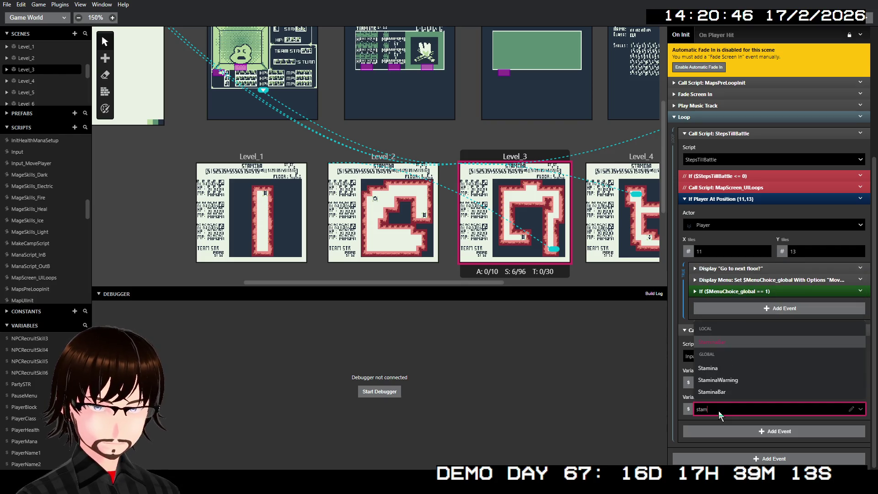
{"action": "left_click", "coordinate": [724, 391]}
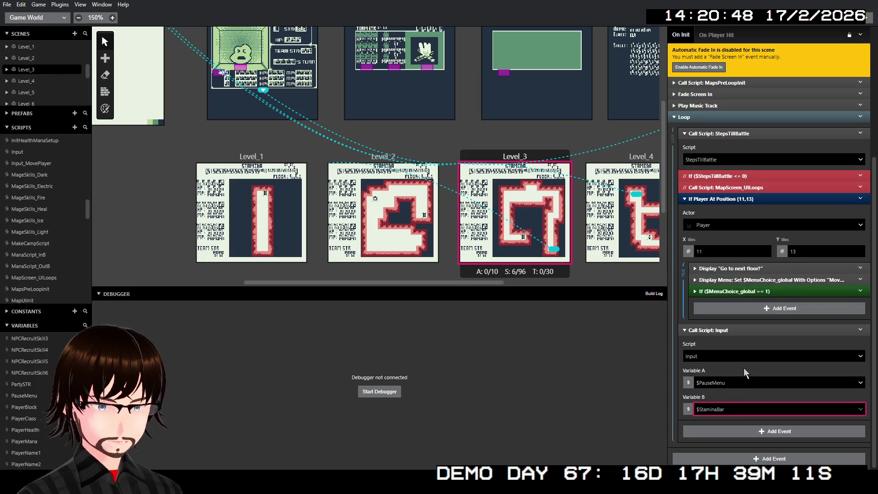
{"action": "left_click", "coordinate": [728, 330]}
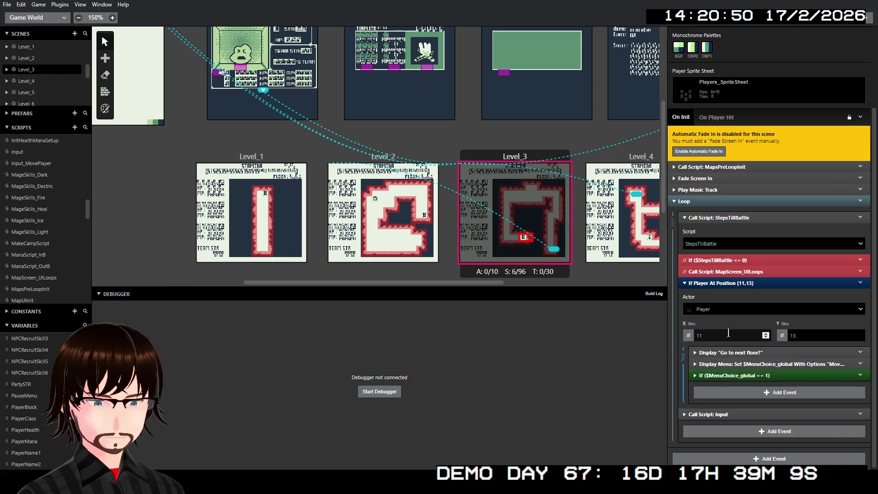
- Collapse the StepsTillBattle call and position check, then select Level_4
{"action": "left_click", "coordinate": [730, 222]}
{"action": "left_click", "coordinate": [728, 277]}
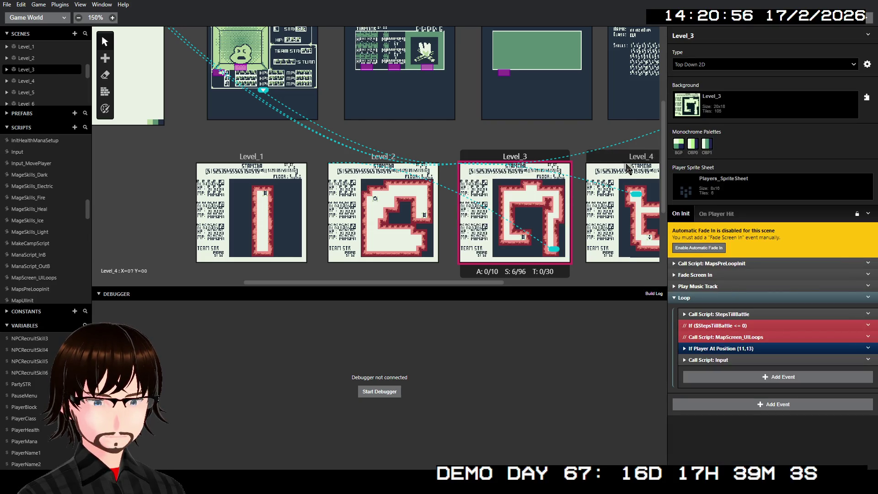
{"action": "left_click", "coordinate": [627, 169]}
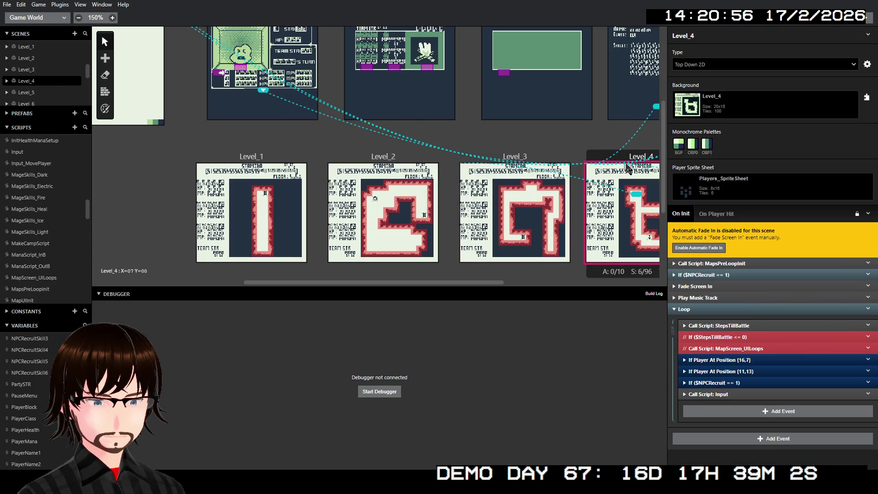
{"action": "left_click", "coordinate": [721, 274]}
{"action": "left_click", "coordinate": [720, 300]}
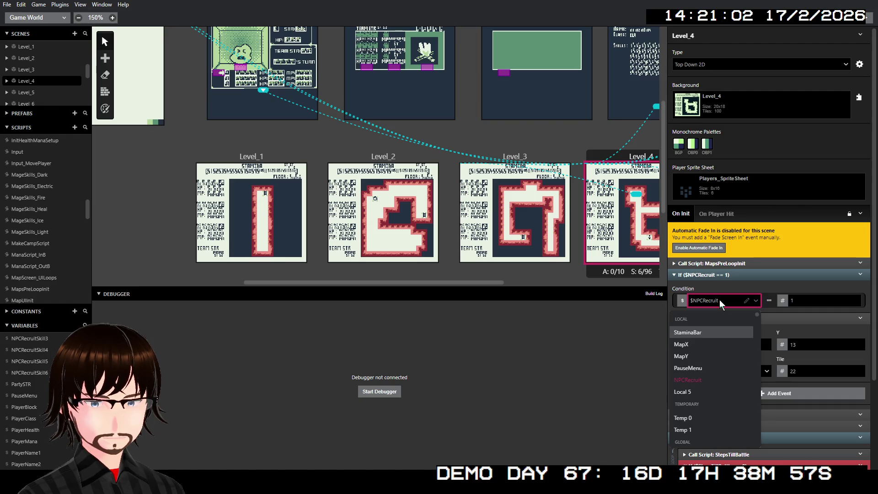
{"action": "left_click", "coordinate": [720, 300]}
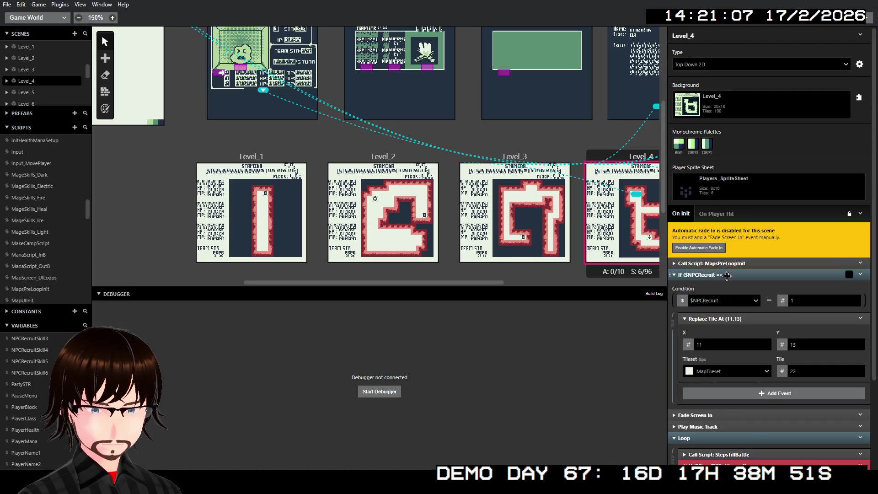
{"action": "left_click", "coordinate": [727, 275]}
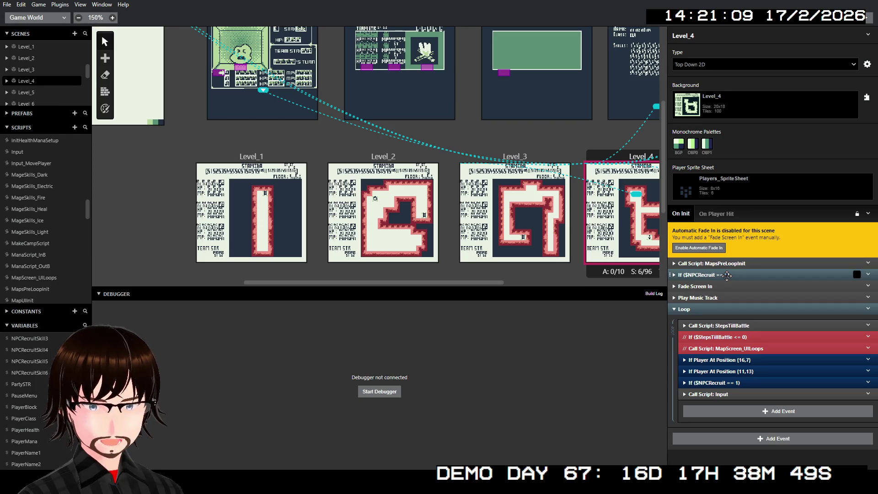
{"action": "left_click", "coordinate": [733, 263]}
{"action": "left_click", "coordinate": [721, 344]}
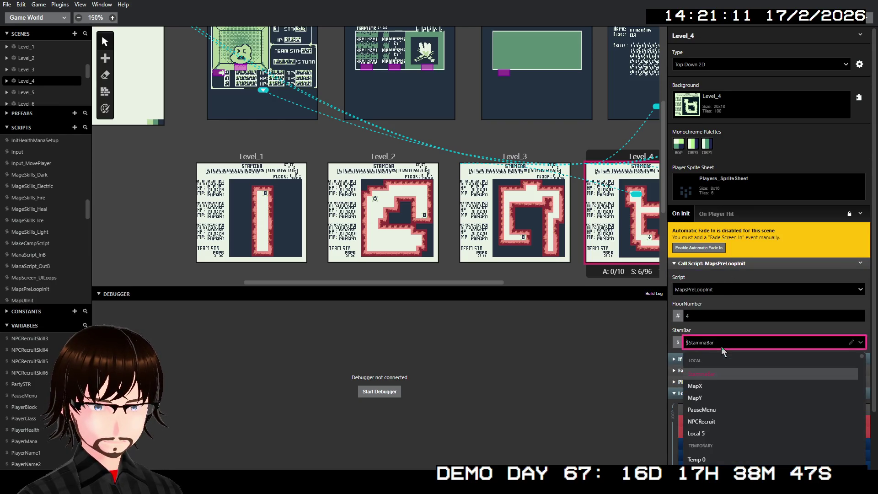
- Set Level_4's MapsPreLoopInit StamBar to global StaminaBar, then expand the (16,7) check
{"action": "type", "text": "sta"}
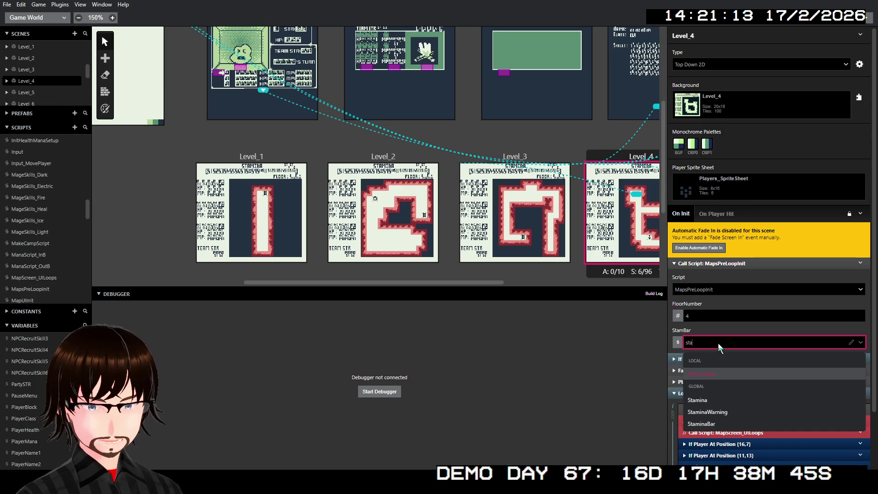
{"action": "left_click", "coordinate": [721, 422]}
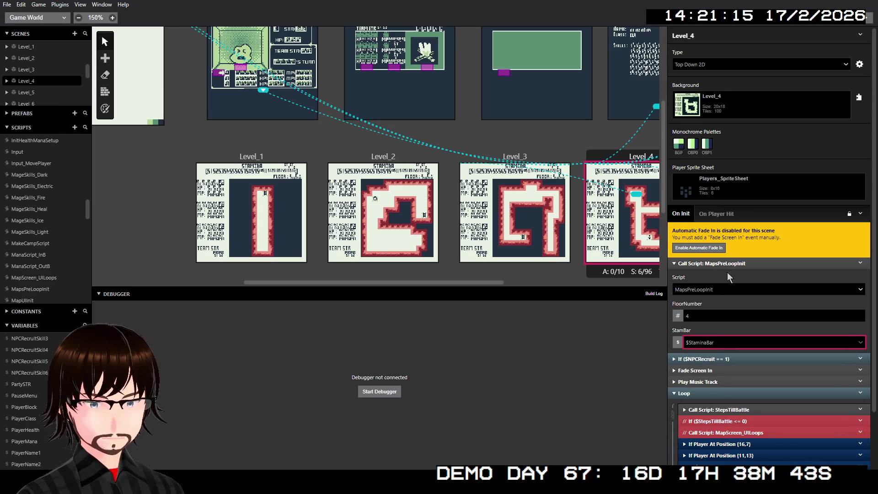
{"action": "left_click", "coordinate": [737, 262]}
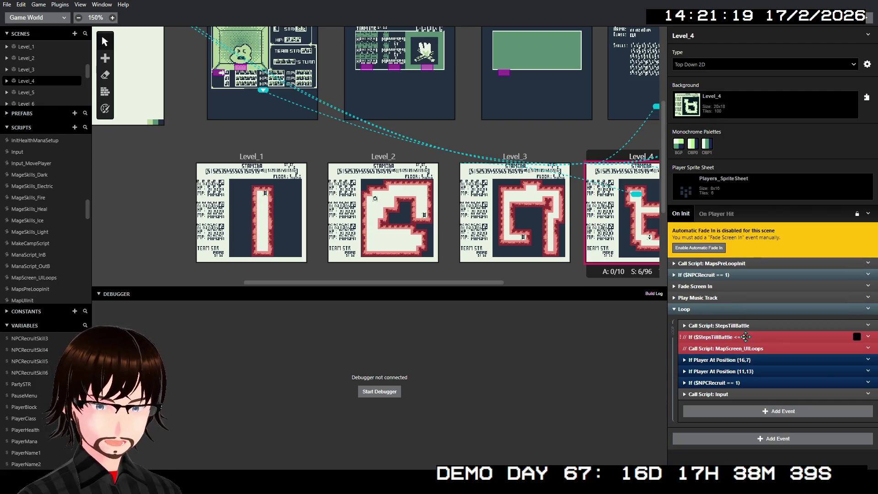
{"action": "left_click", "coordinate": [738, 325]}
{"action": "left_click", "coordinate": [737, 325]}
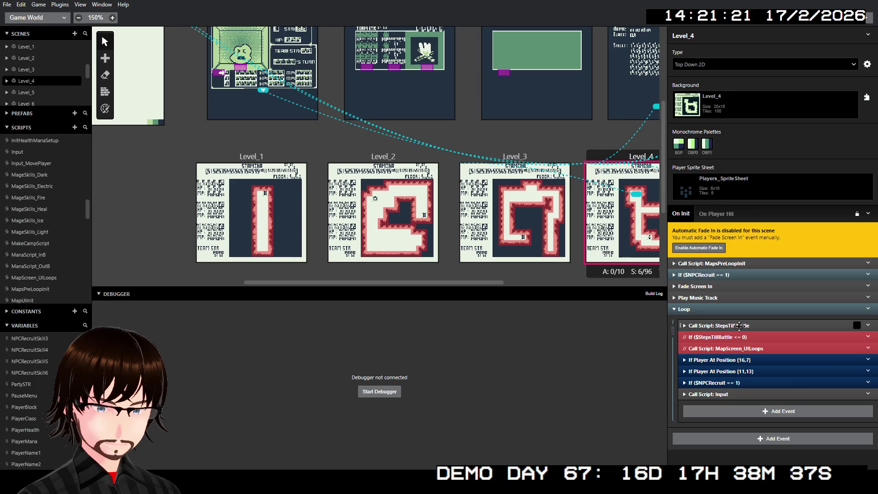
{"action": "left_click", "coordinate": [734, 360]}
{"action": "scroll", "coordinate": [733, 383], "scroll_direction": "down", "scroll_amount": 3}
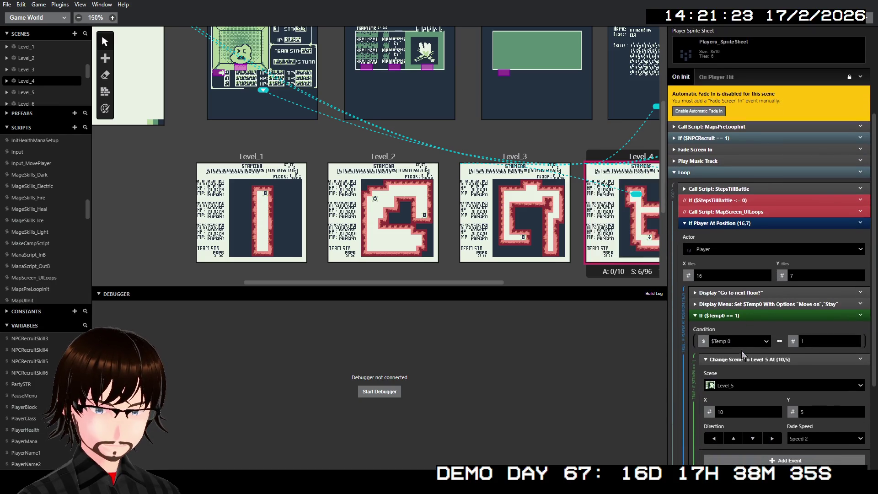
- Store the Move on/Stay menu choice in $MenuChoice_global
{"action": "left_click", "coordinate": [745, 303]}
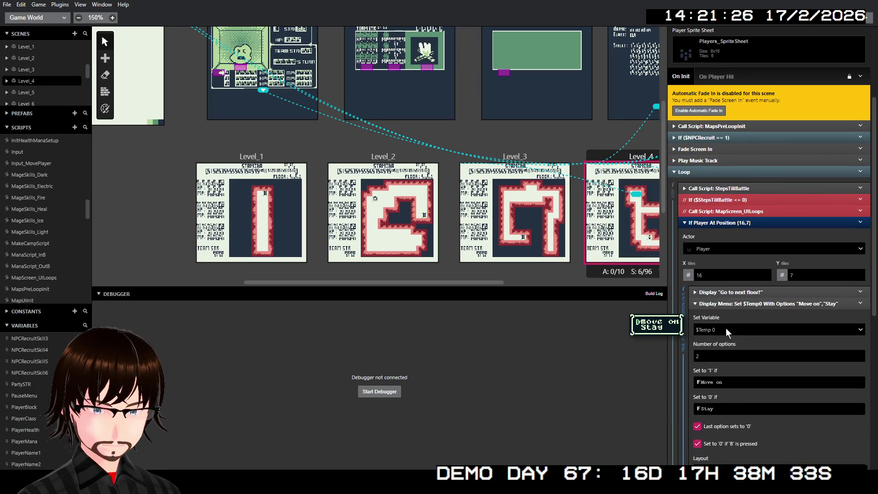
{"action": "left_click", "coordinate": [725, 327]}
{"action": "type", "text": "menu"}
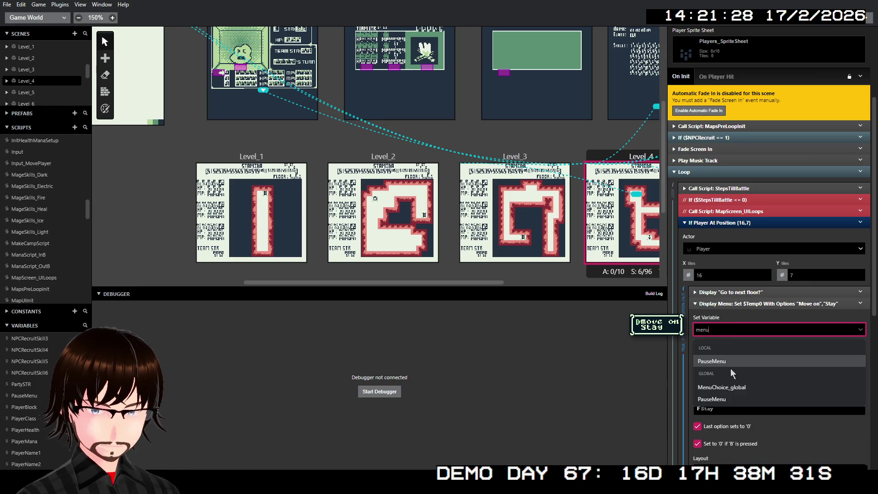
{"action": "left_click", "coordinate": [730, 364]}
{"action": "left_click", "coordinate": [744, 303]}
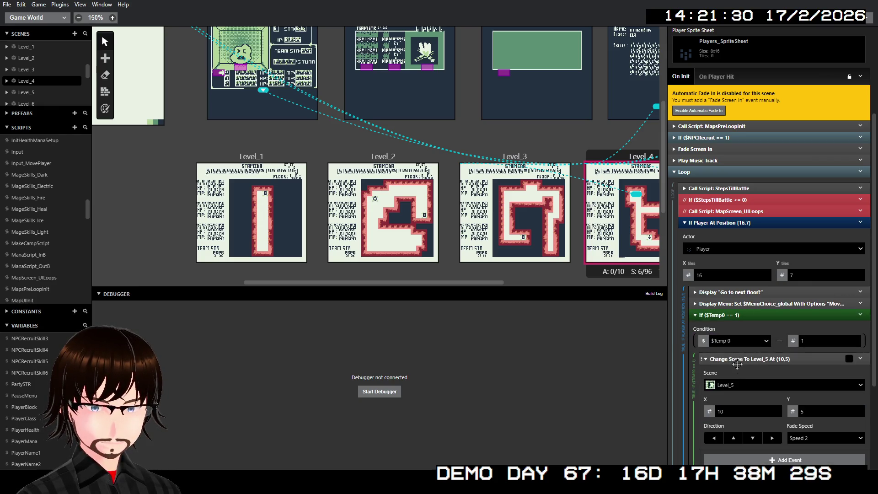
- Make the following If condition test $MenuChoice_global == 1
{"action": "left_click", "coordinate": [739, 340]}
{"action": "type", "text": "me"}
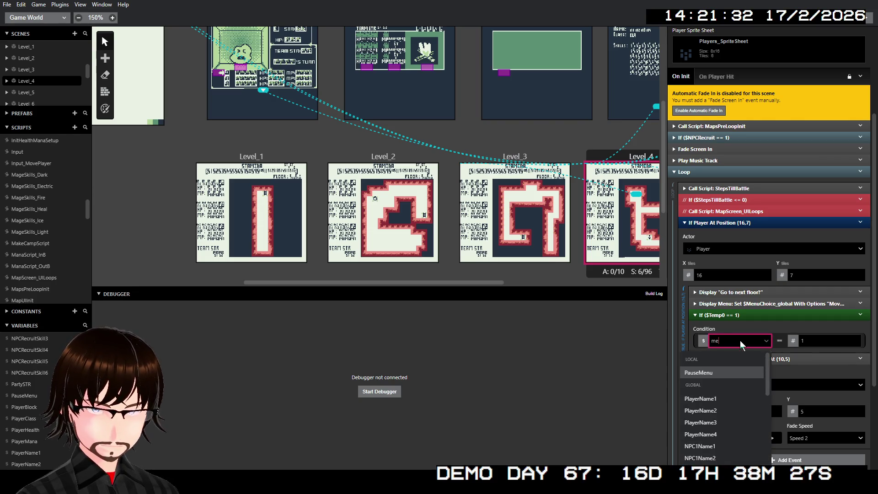
{"action": "type", "text": "nu"}
{"action": "left_click", "coordinate": [734, 397]}
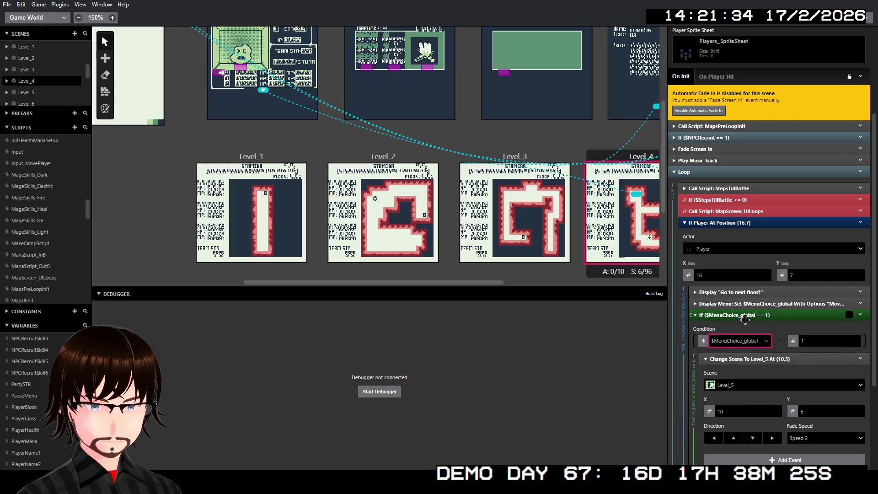
{"action": "left_click", "coordinate": [745, 315]}
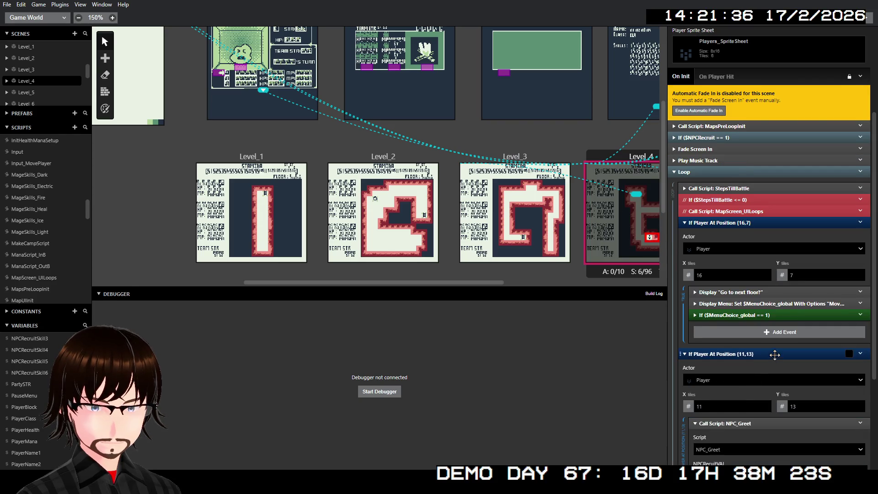
{"action": "scroll", "coordinate": [774, 355], "scroll_direction": "down", "scroll_amount": 3}
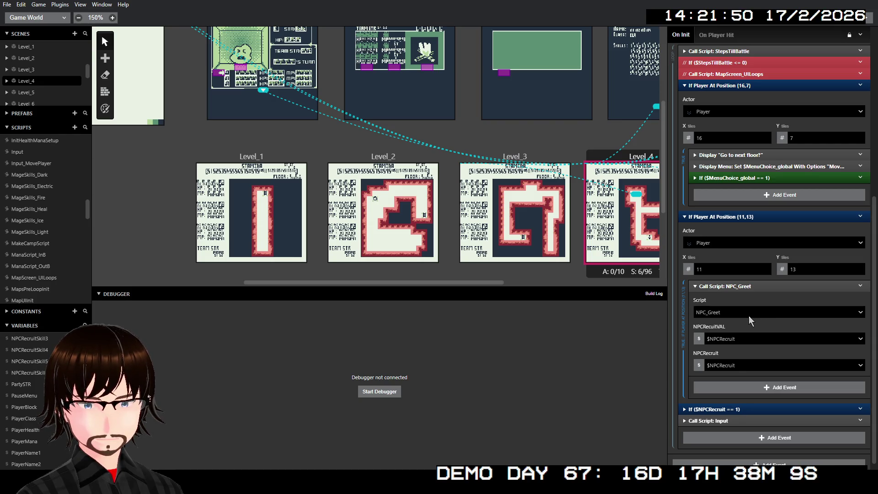
- Collapse the NPC_Greet call, the tile 11,13 trigger and the NPC recruit check
{"action": "left_click", "coordinate": [757, 286]}
{"action": "left_click", "coordinate": [736, 295]}
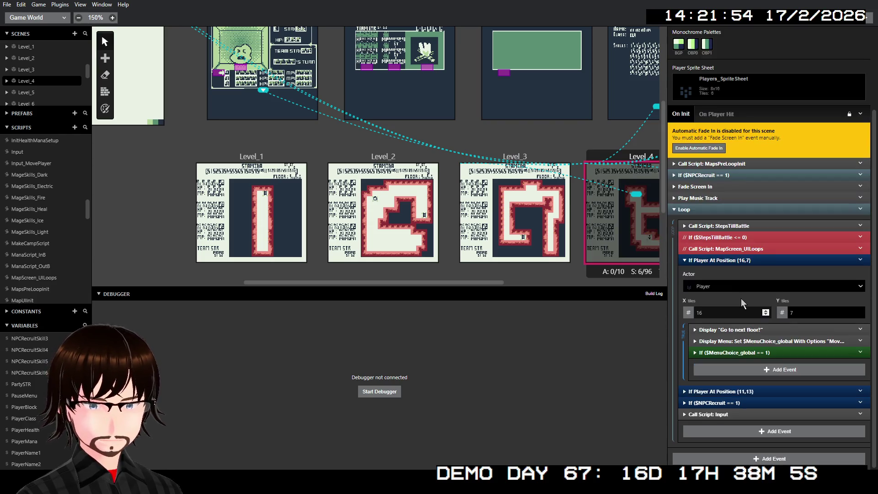
{"action": "left_click", "coordinate": [728, 402]}
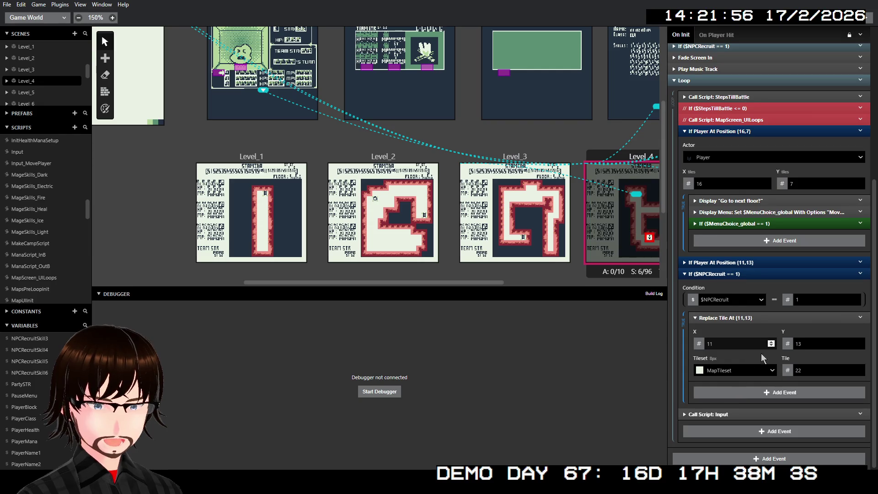
{"action": "left_click", "coordinate": [746, 319]}
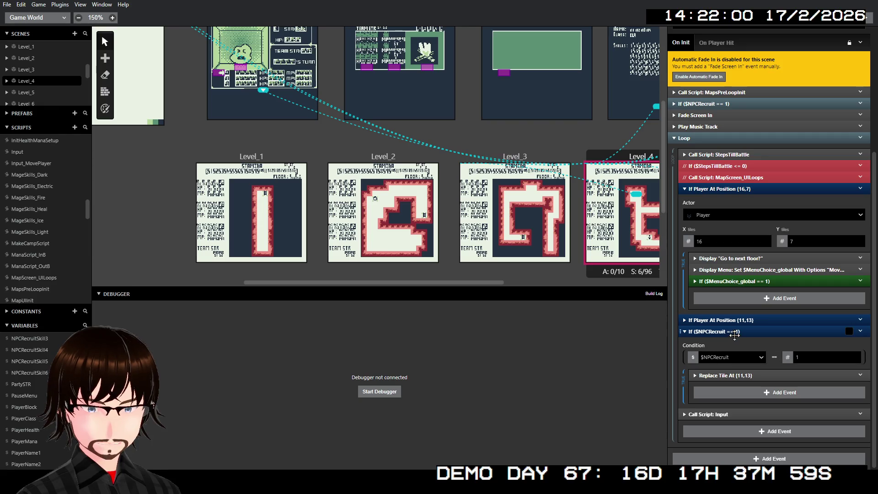
{"action": "left_click", "coordinate": [736, 373]}
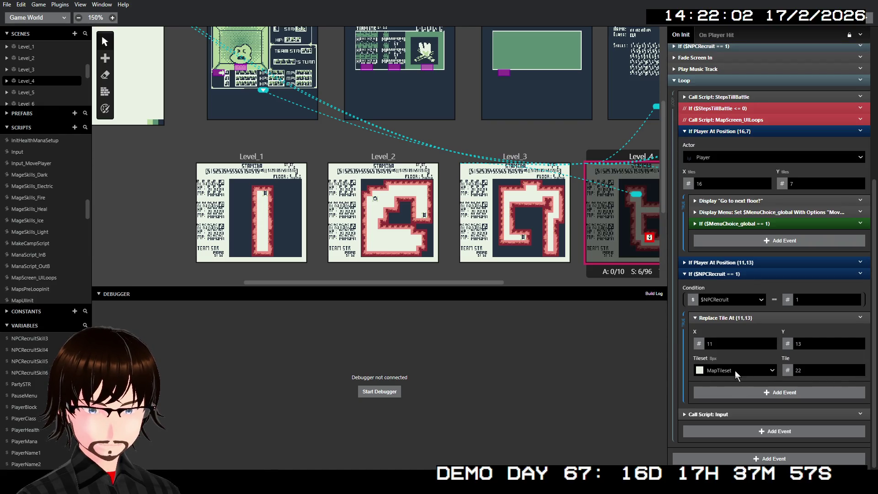
{"action": "left_click", "coordinate": [745, 318]}
{"action": "left_click", "coordinate": [737, 331]}
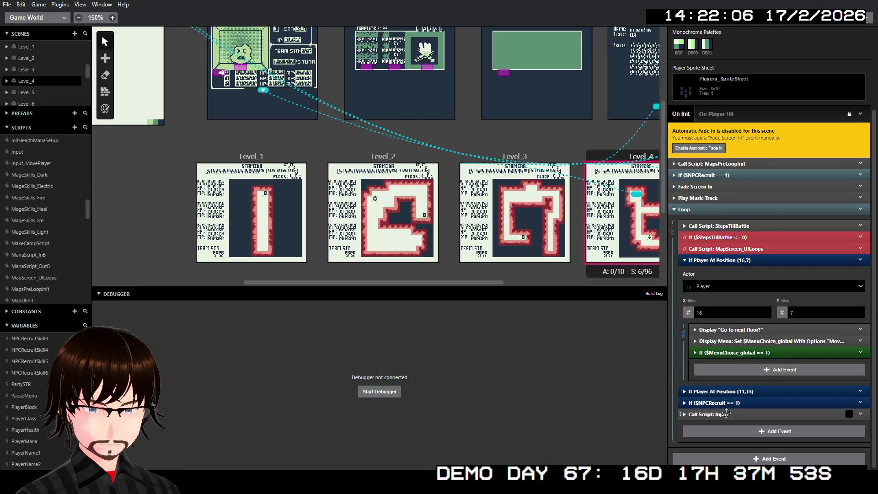
- Set the Input call's Variable A to global PauseMenu and Variable B to StaminaBar
{"action": "left_click", "coordinate": [725, 413]}
{"action": "left_click", "coordinate": [748, 383]}
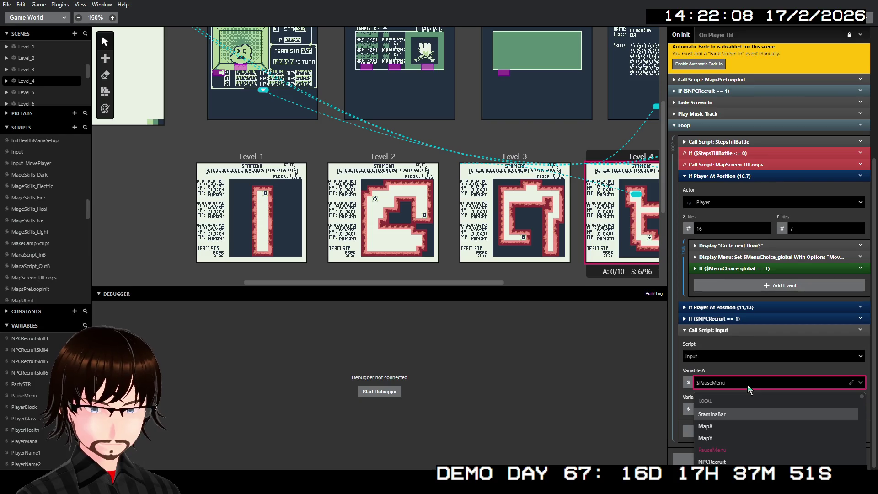
{"action": "type", "text": "paus"}
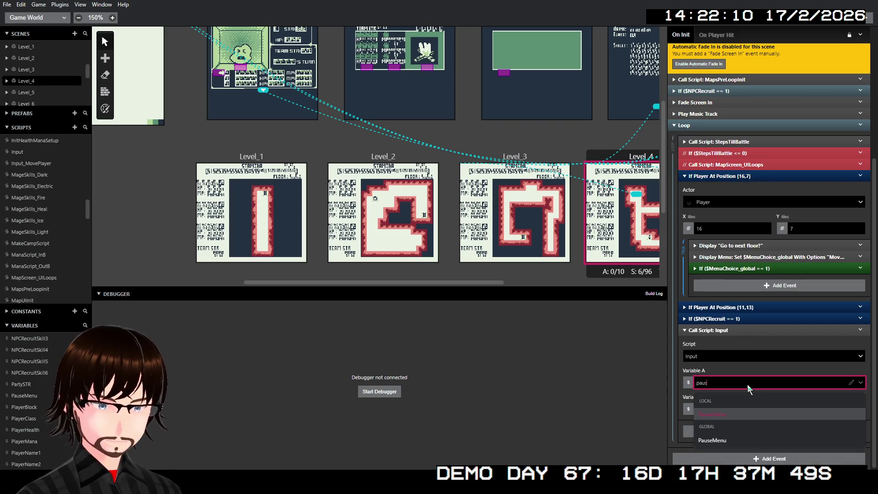
{"action": "left_click", "coordinate": [725, 440]}
{"action": "left_click", "coordinate": [725, 410]}
{"action": "type", "text": "s"}
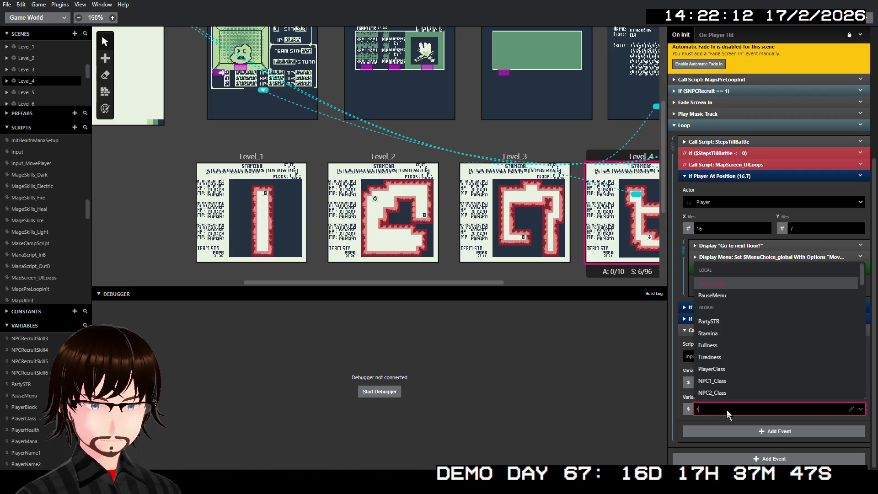
{"action": "type", "text": "tam"}
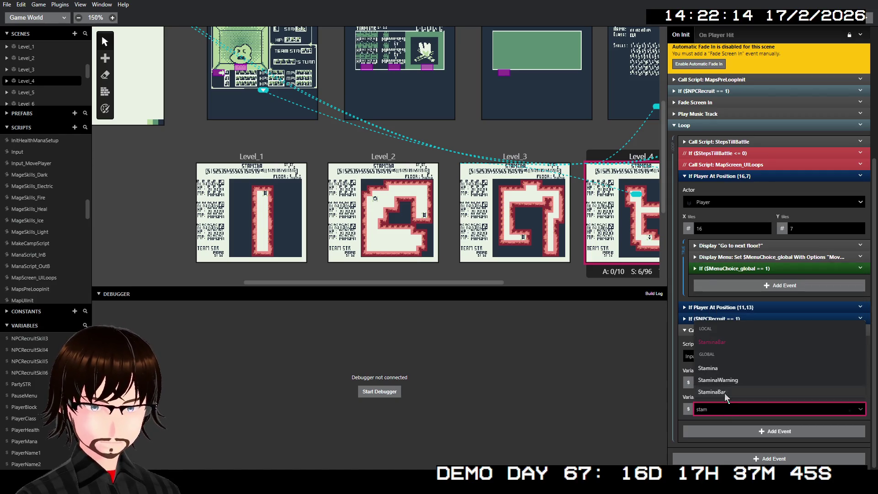
{"action": "left_click", "coordinate": [724, 393]}
{"action": "scroll", "coordinate": [733, 331], "scroll_direction": "up", "scroll_amount": 2}
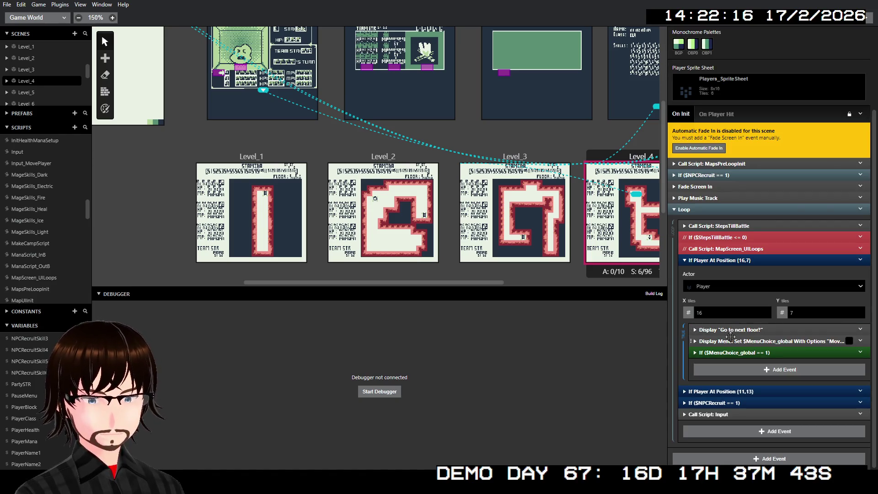
{"action": "left_click", "coordinate": [725, 260]}
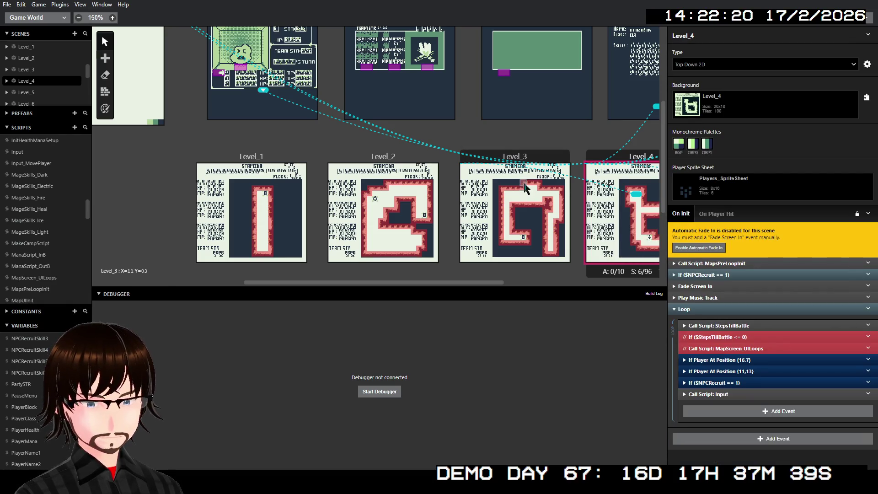
- In Level_5, set the MapsPreLoopInit call's StamBar parameter to the global StaminaBar
{"action": "scroll", "coordinate": [520, 187], "scroll_direction": "right", "scroll_amount": 5}
{"action": "scroll", "coordinate": [519, 186], "scroll_direction": "right", "scroll_amount": 1}
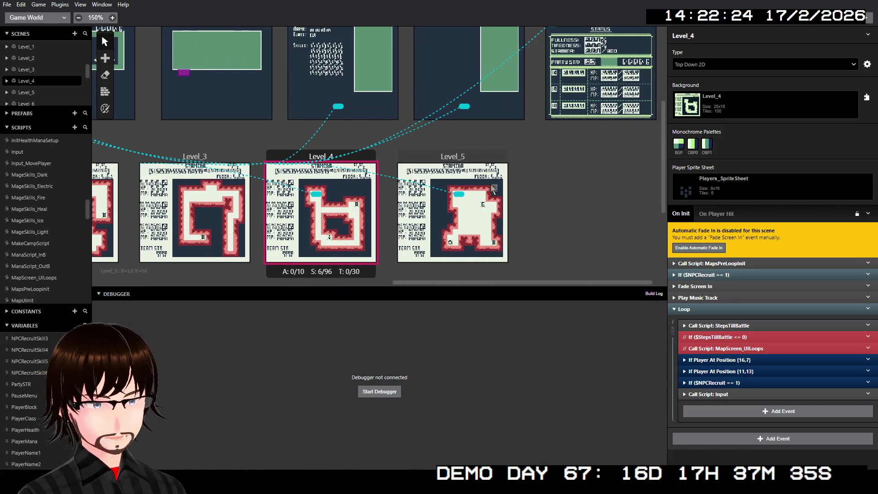
{"action": "left_click", "coordinate": [444, 156]}
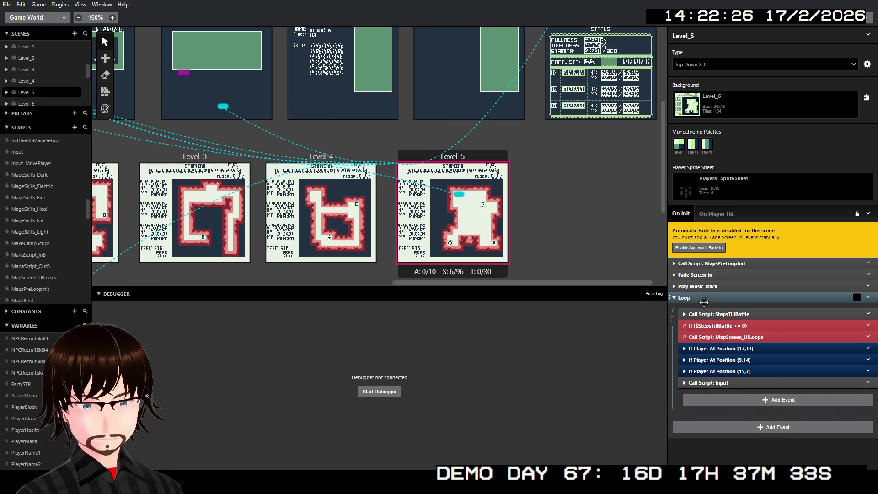
{"action": "left_click", "coordinate": [717, 314]}
{"action": "left_click", "coordinate": [717, 314]}
{"action": "left_click", "coordinate": [711, 263]}
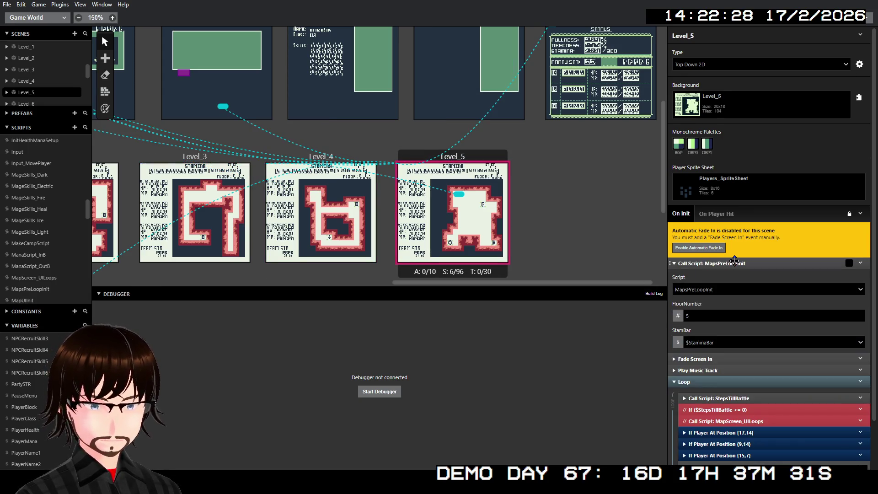
{"action": "left_click", "coordinate": [720, 343]}
{"action": "type", "text": "stam"}
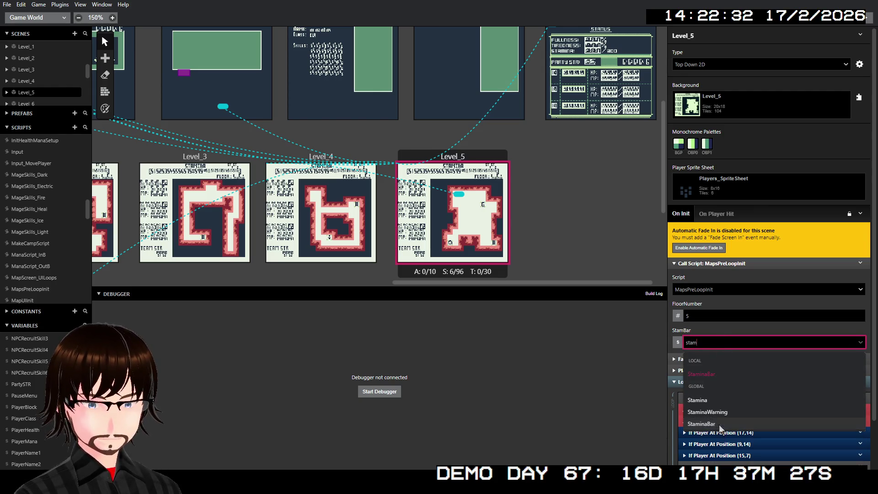
{"action": "left_click", "coordinate": [720, 424]}
{"action": "left_click", "coordinate": [740, 264]}
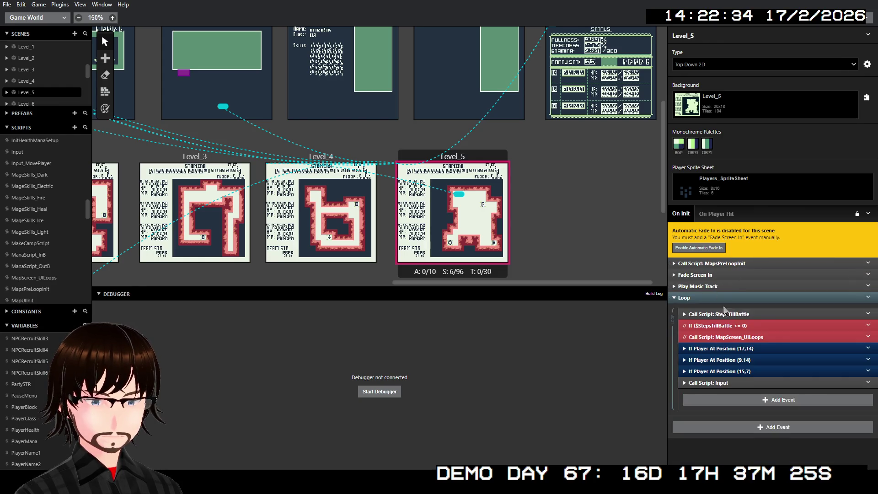
{"action": "left_click", "coordinate": [729, 314]}
{"action": "left_click", "coordinate": [729, 314]}
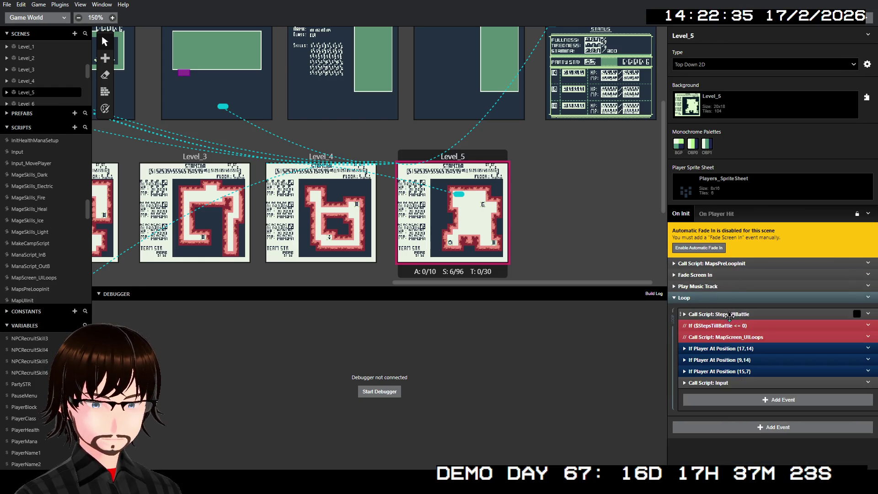
- Store the (17,14) floor-exit menu choice in $MenuChoice_global
{"action": "left_click", "coordinate": [731, 348]}
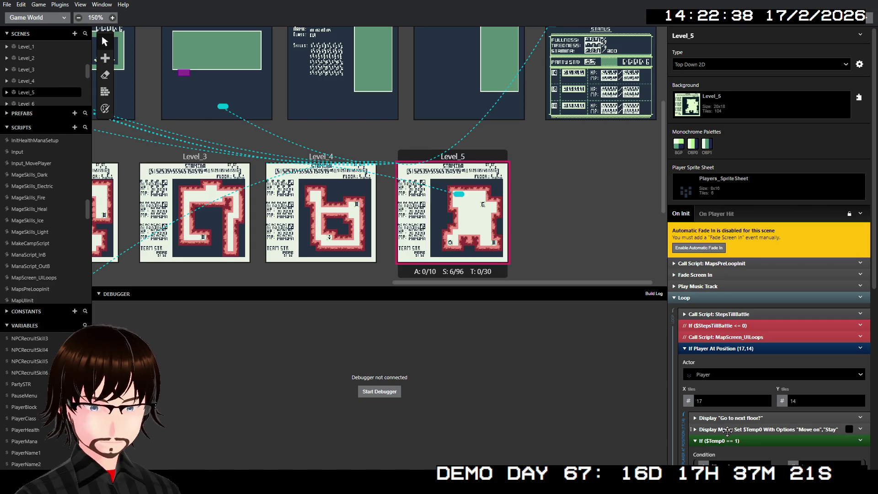
{"action": "scroll", "coordinate": [728, 411], "scroll_direction": "down", "scroll_amount": 3}
{"action": "left_click", "coordinate": [727, 318]}
{"action": "type", "text": "me"}
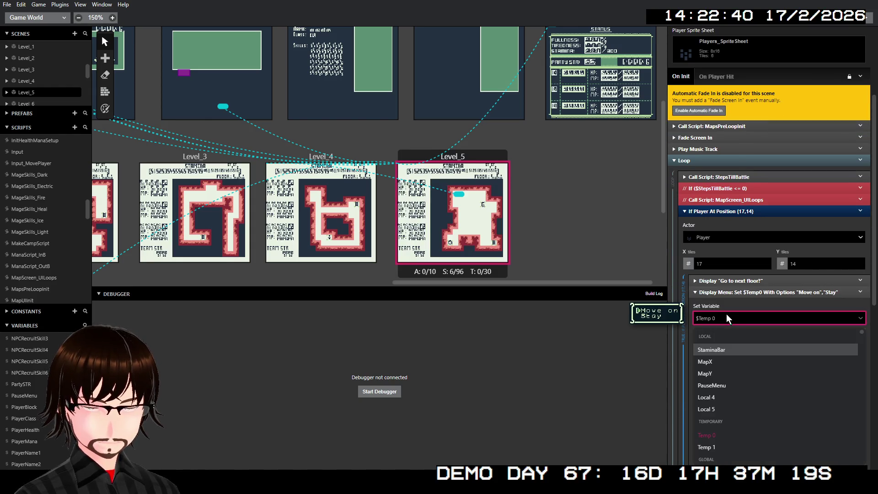
{"action": "type", "text": "nu"}
{"action": "left_click", "coordinate": [733, 364]}
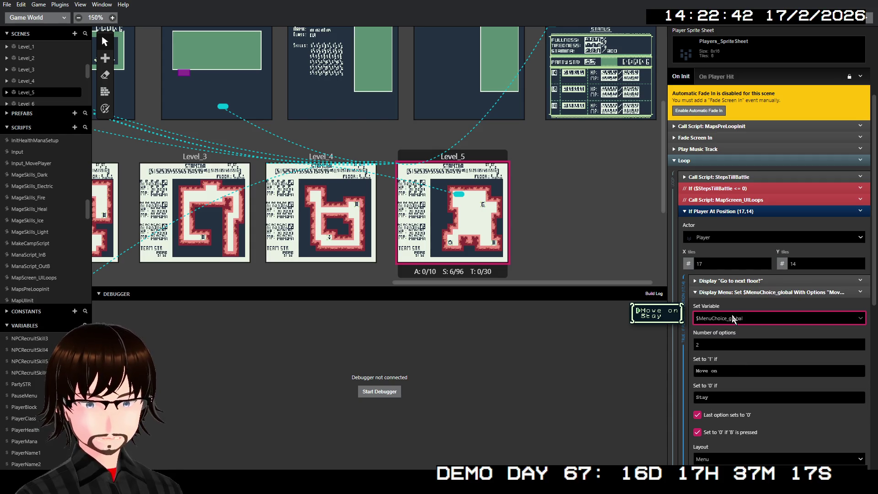
{"action": "left_click", "coordinate": [739, 293]}
- Make the floor-exit condition test $MenuChoice_global instead
{"action": "left_click", "coordinate": [732, 329]}
{"action": "type", "text": "m"}
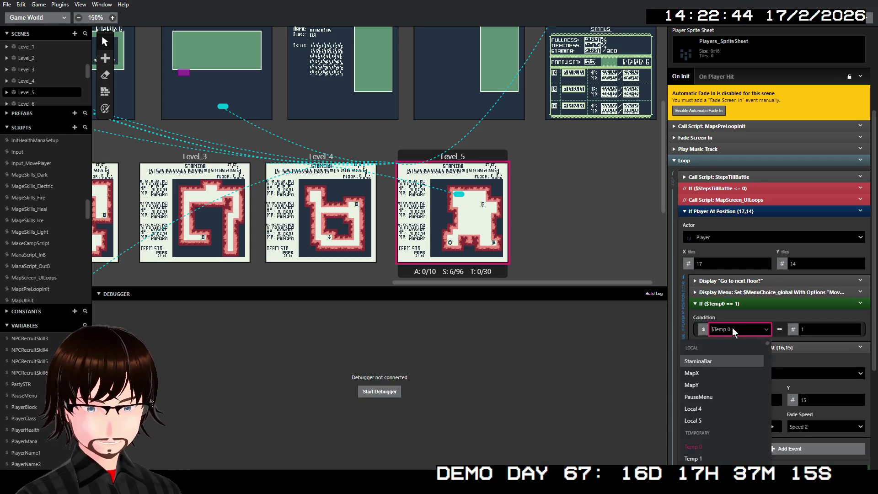
{"action": "type", "text": "enu"}
{"action": "left_click", "coordinate": [740, 382]}
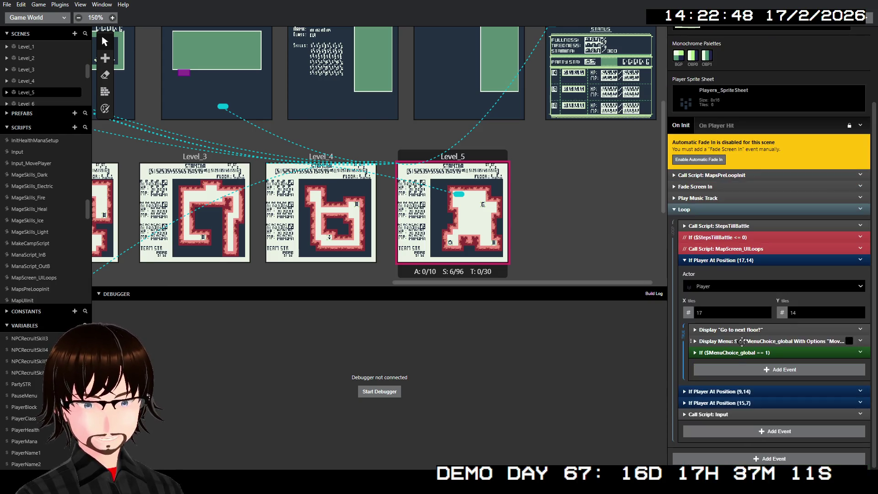
{"action": "left_click", "coordinate": [754, 304]}
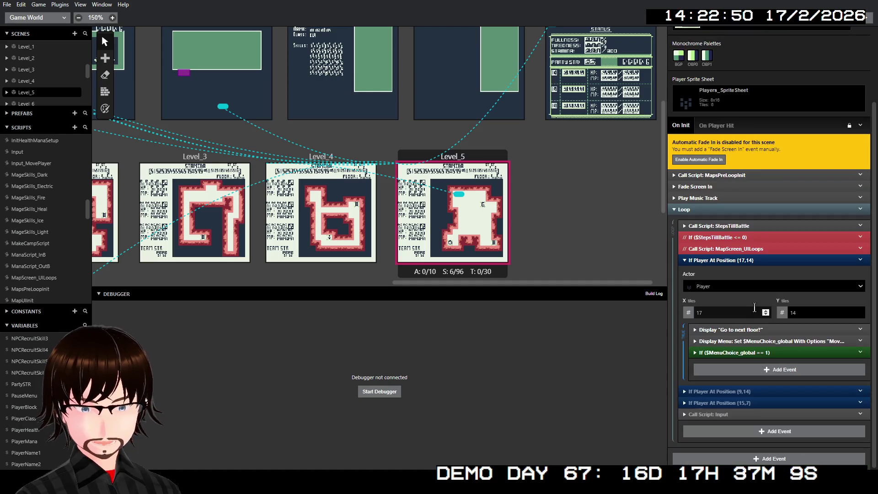
- Collapse the (17,14) check, inspect the (9,14) check, and expand the (15,7) shop check
{"action": "left_click", "coordinate": [733, 259]}
{"action": "left_click", "coordinate": [731, 360]}
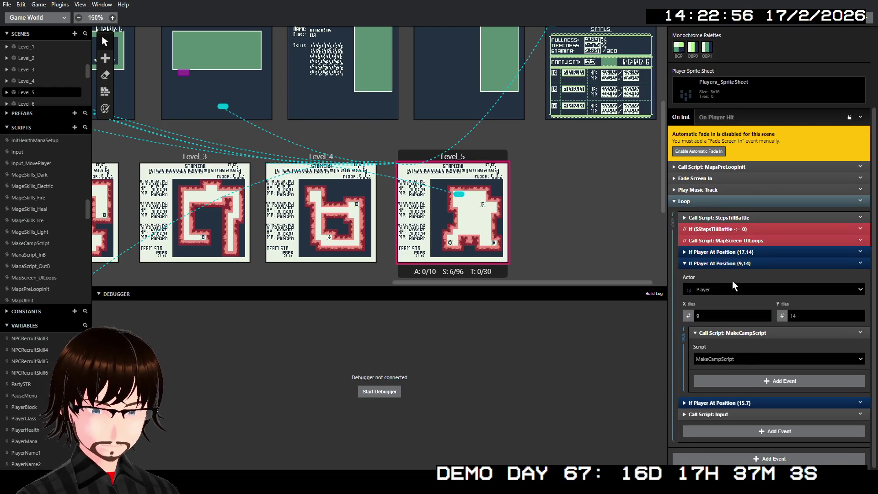
{"action": "left_click", "coordinate": [734, 263]}
{"action": "left_click", "coordinate": [735, 371]}
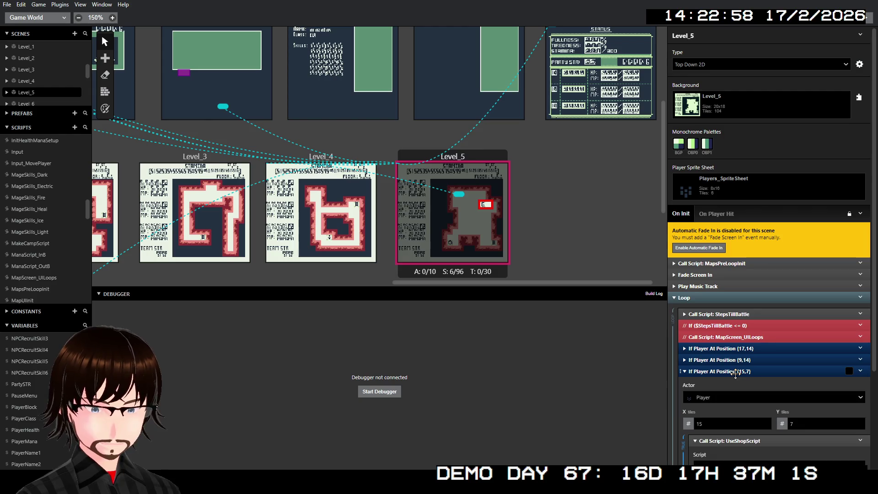
- Pass $MenuChoice_global instead of $Temp 0 as UseShopScript's MenuChoice input
{"action": "scroll", "coordinate": [735, 372], "scroll_direction": "down", "scroll_amount": 3}
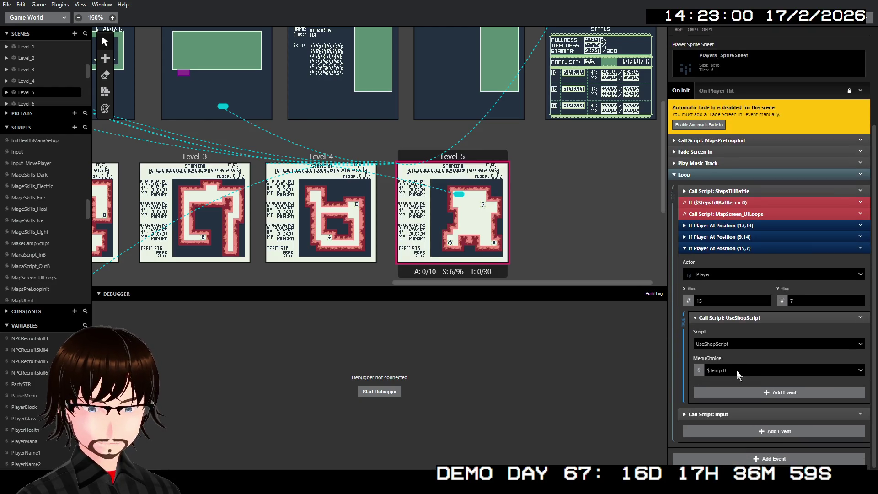
{"action": "left_click", "coordinate": [737, 369]}
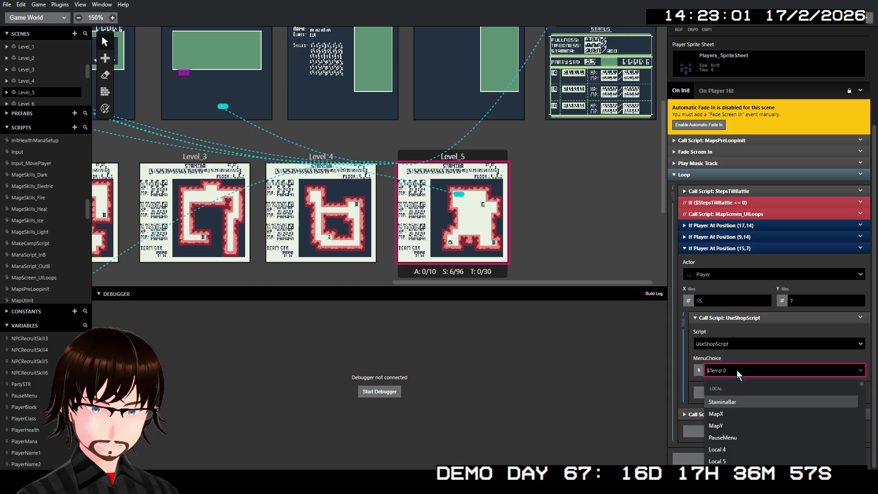
{"action": "type", "text": "menu"}
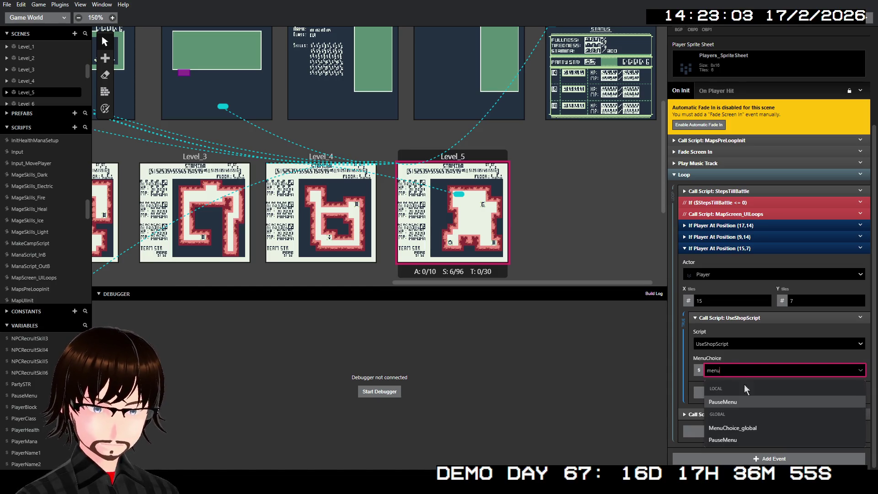
{"action": "left_click", "coordinate": [760, 426]}
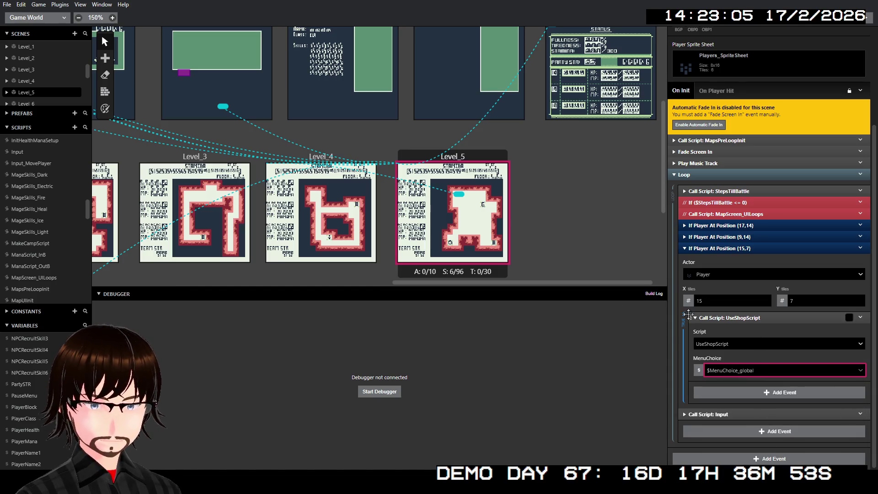
{"action": "scroll", "coordinate": [50, 229], "scroll_direction": "down", "scroll_amount": 10}
{"action": "scroll", "coordinate": [53, 248], "scroll_direction": "down", "scroll_amount": 15}
{"action": "scroll", "coordinate": [54, 262], "scroll_direction": "down", "scroll_amount": 5}
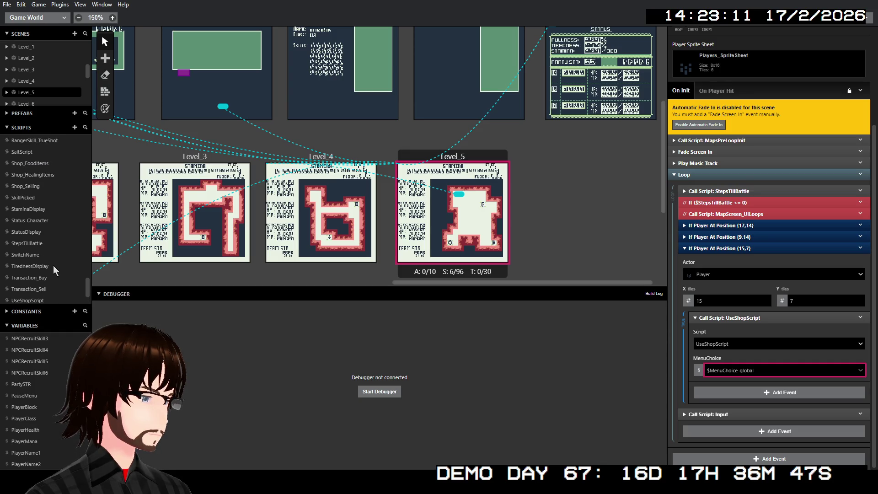
- In the UseShopScript script, store the Display Menu result in MenuChoice_global
{"action": "scroll", "coordinate": [52, 260], "scroll_direction": "down", "scroll_amount": 3}
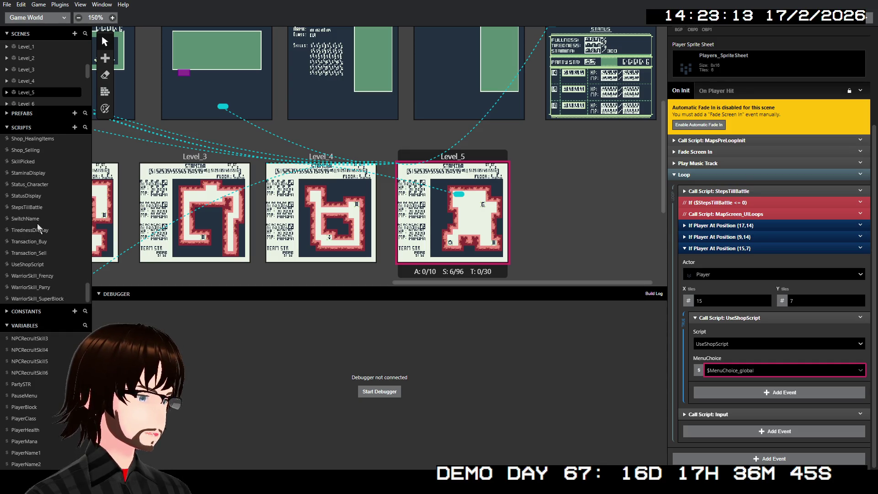
{"action": "left_click", "coordinate": [27, 264]}
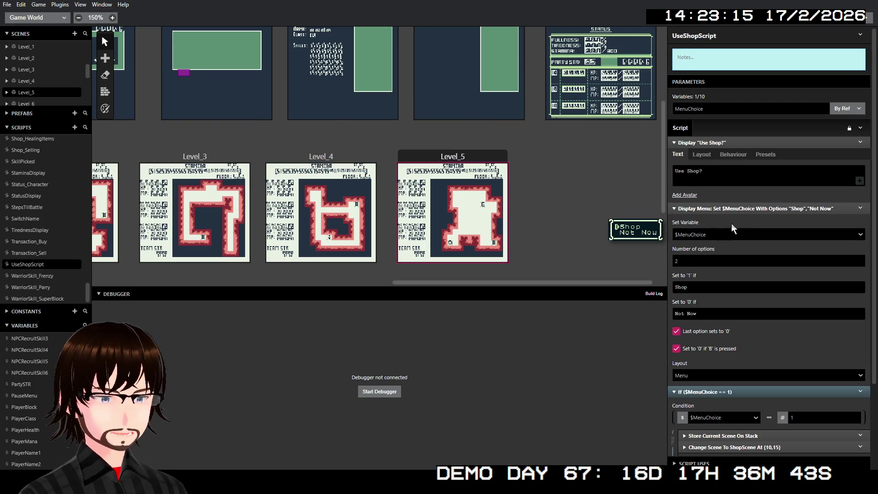
{"action": "left_click", "coordinate": [719, 237]}
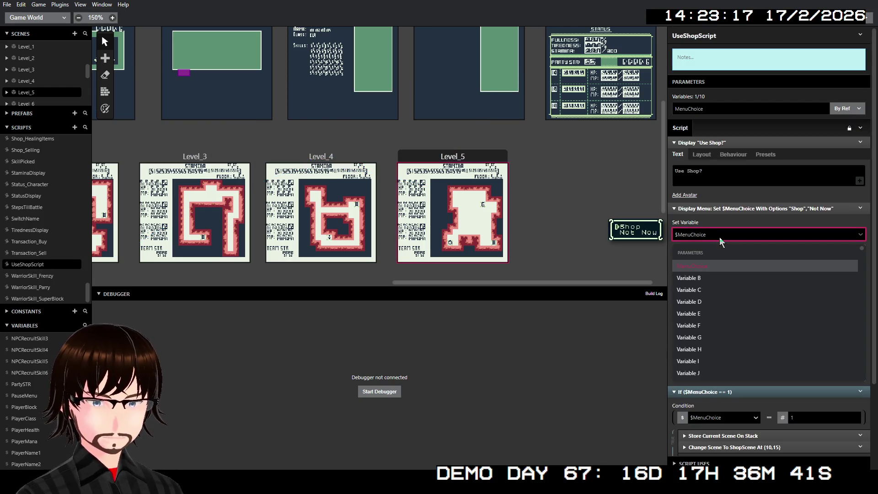
{"action": "type", "text": "menu"}
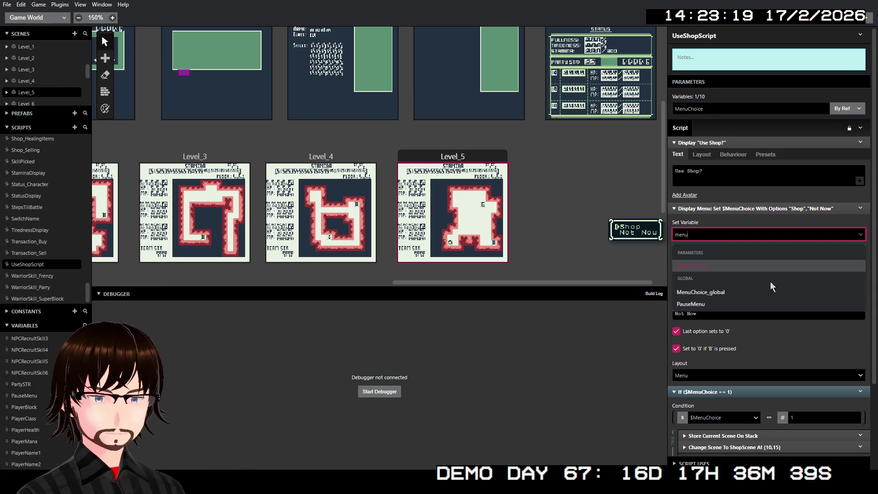
{"action": "left_click", "coordinate": [736, 293]}
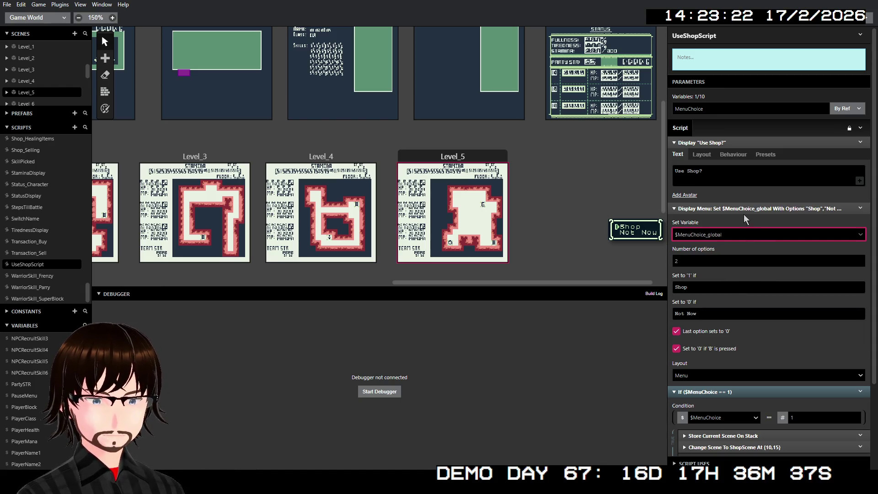
- Make the shop branch's If condition test MenuChoice_global == 1
{"action": "scroll", "coordinate": [763, 280], "scroll_direction": "down", "scroll_amount": 2}
{"action": "left_click", "coordinate": [731, 373]}
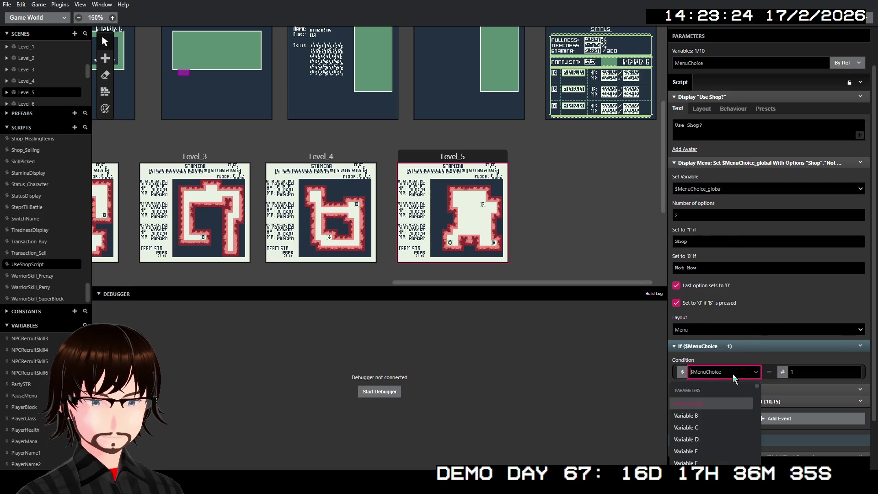
{"action": "type", "text": "menu"}
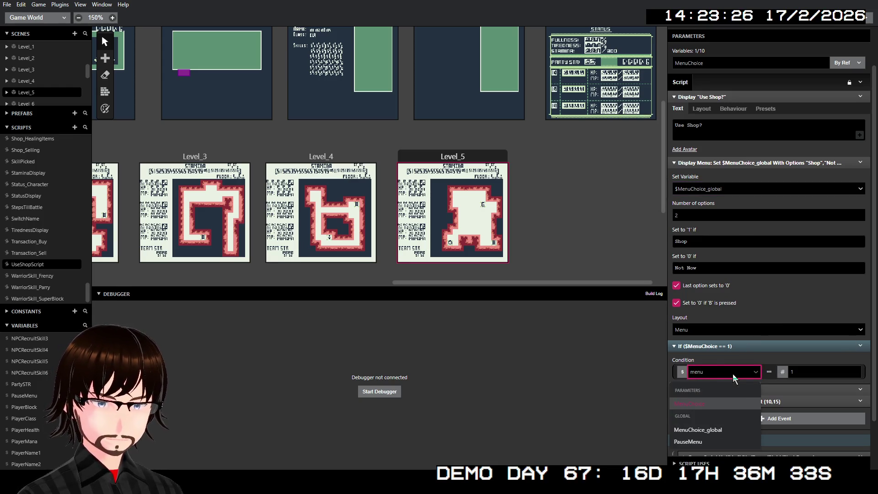
{"action": "left_click", "coordinate": [697, 430]}
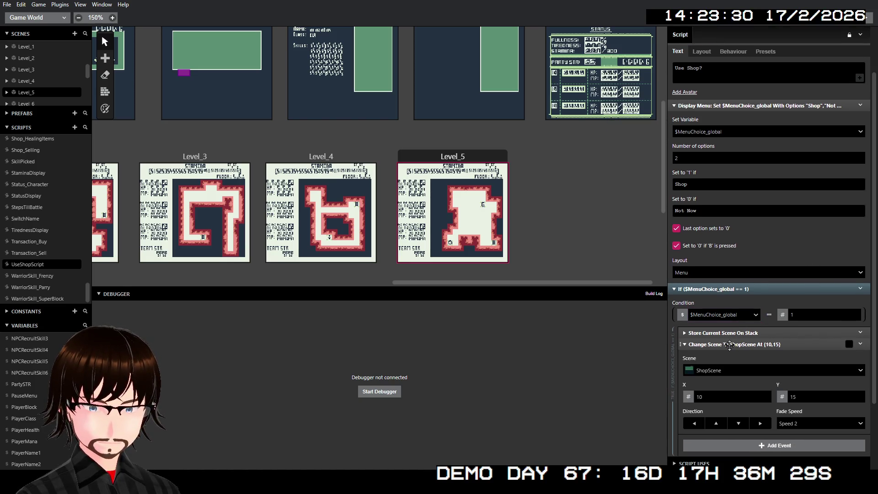
{"action": "left_click", "coordinate": [729, 329]}
{"action": "left_click", "coordinate": [728, 329]}
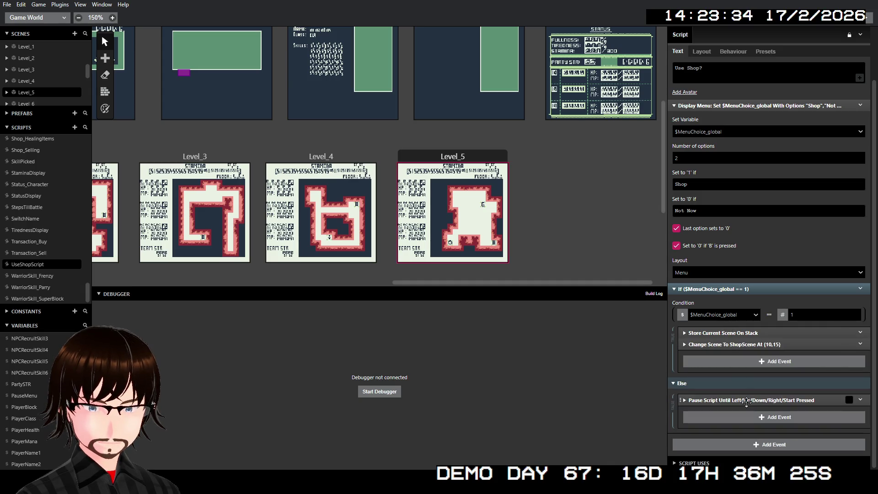
{"action": "scroll", "coordinate": [695, 308], "scroll_direction": "up", "scroll_amount": 2}
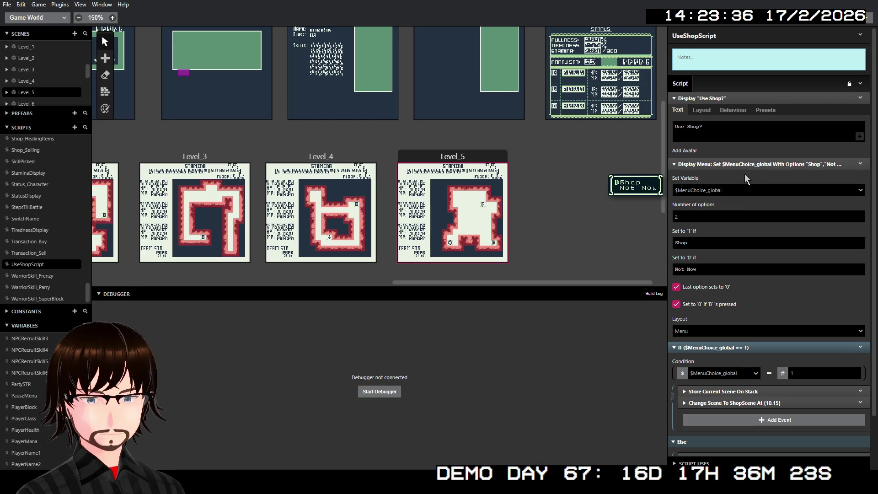
- Back in Level_5, set the Input script call's Variable A to global PauseMenu
{"action": "left_click", "coordinate": [447, 158]}
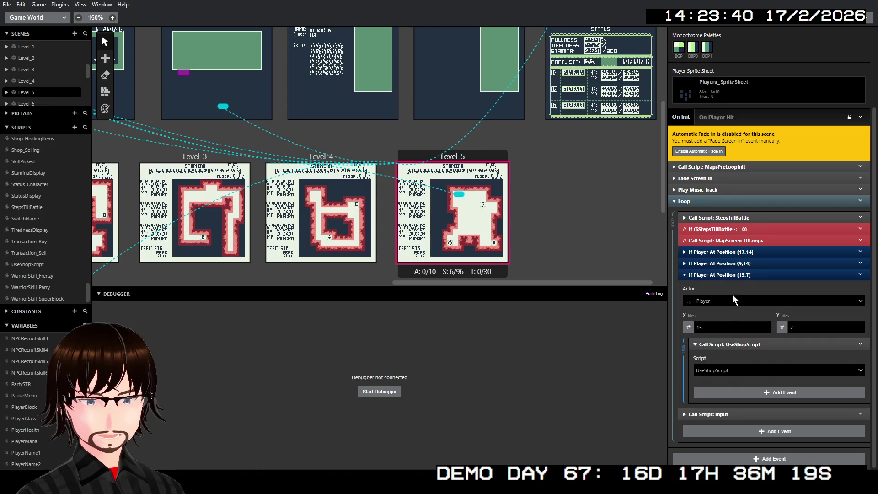
{"action": "left_click", "coordinate": [730, 275]}
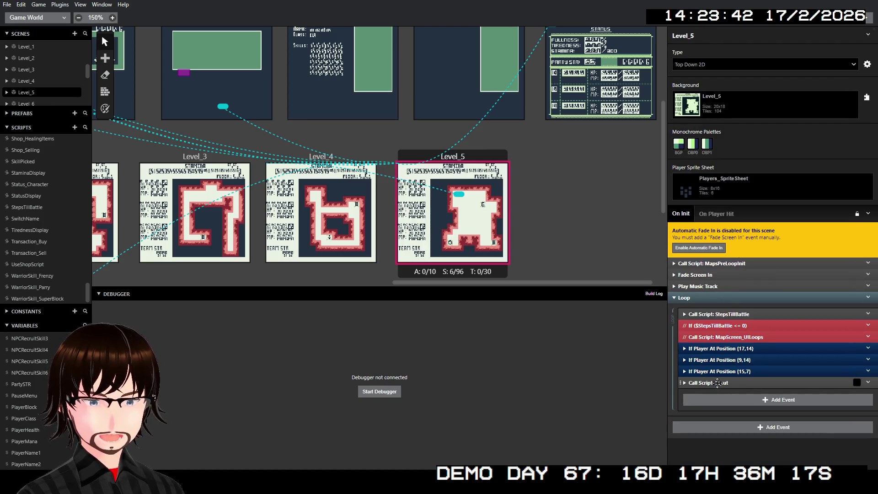
{"action": "left_click", "coordinate": [713, 382]}
{"action": "scroll", "coordinate": [718, 383], "scroll_direction": "down", "scroll_amount": 2}
{"action": "left_click", "coordinate": [739, 383]}
{"action": "type", "text": "pau"}
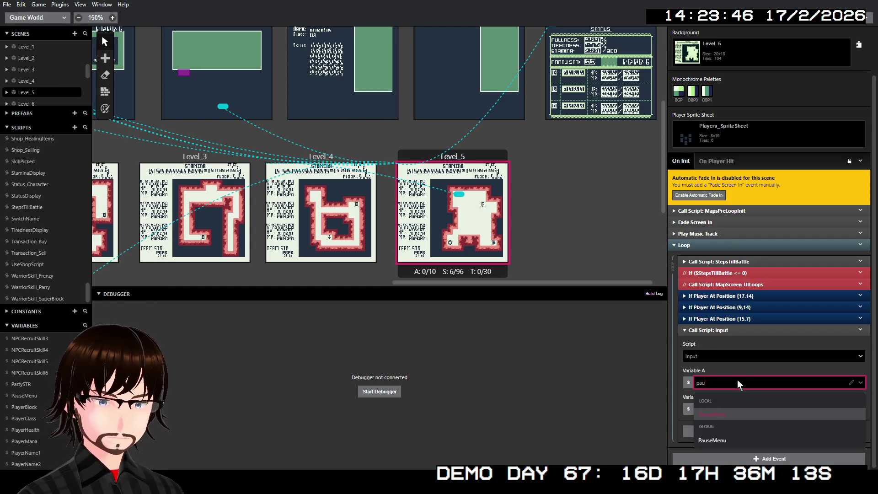
{"action": "left_click", "coordinate": [723, 441]}
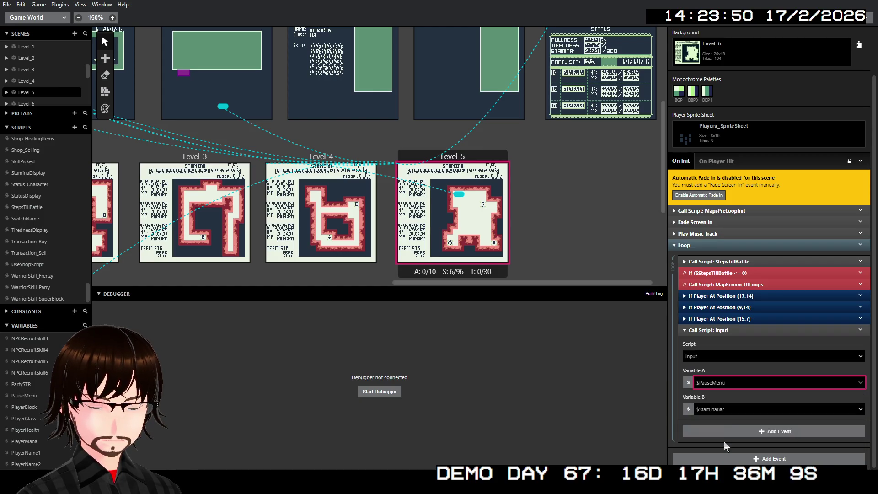
- Set the Input call's Variable B to global StaminaBar
{"action": "left_click", "coordinate": [725, 413]}
{"action": "type", "text": "sta"}
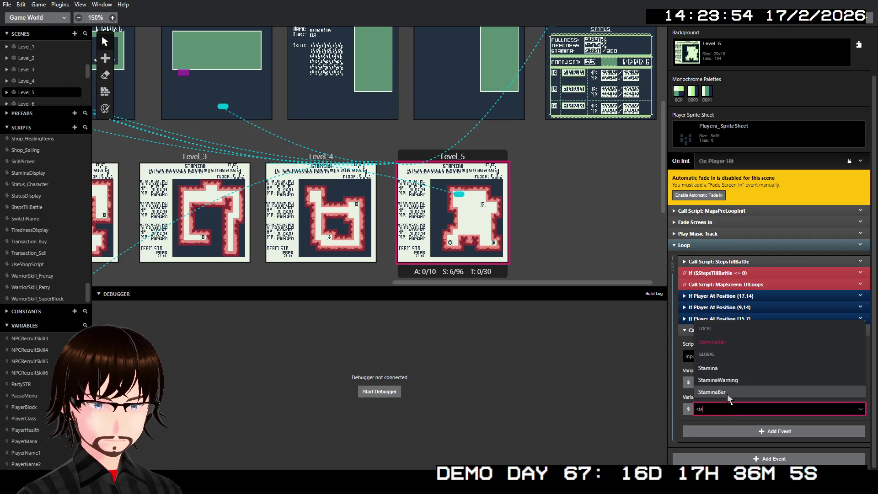
{"action": "left_click", "coordinate": [726, 393]}
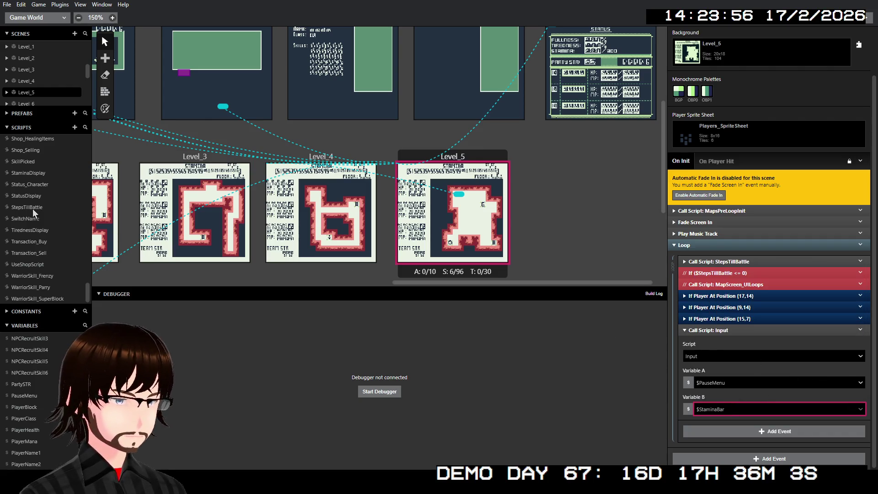
{"action": "scroll", "coordinate": [48, 226], "scroll_direction": "up", "scroll_amount": 4}
{"action": "scroll", "coordinate": [47, 225], "scroll_direction": "up", "scroll_amount": 10}
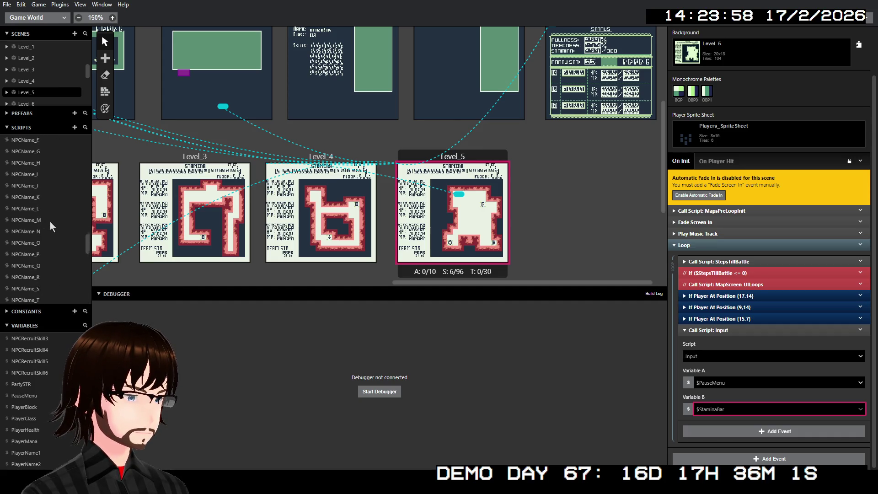
{"action": "scroll", "coordinate": [49, 224], "scroll_direction": "up", "scroll_amount": 3}
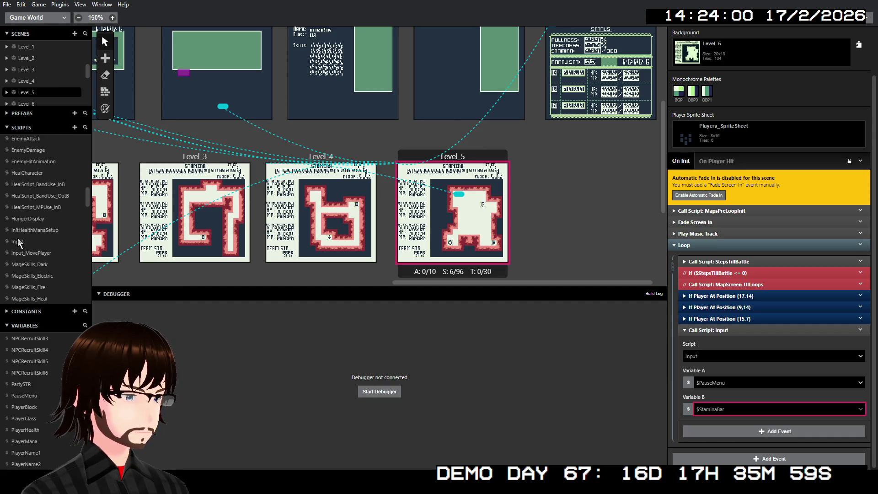
- Rename the Input script's two parameters to PauseMenu and StaminaBar
{"action": "left_click", "coordinate": [28, 241]}
{"action": "double_click", "coordinate": [710, 109]}
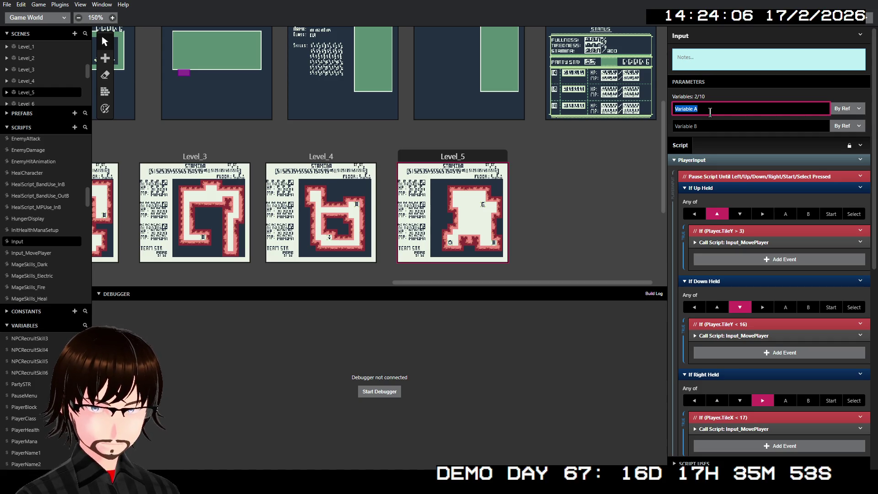
{"action": "type", "text": "PauseMenu"}
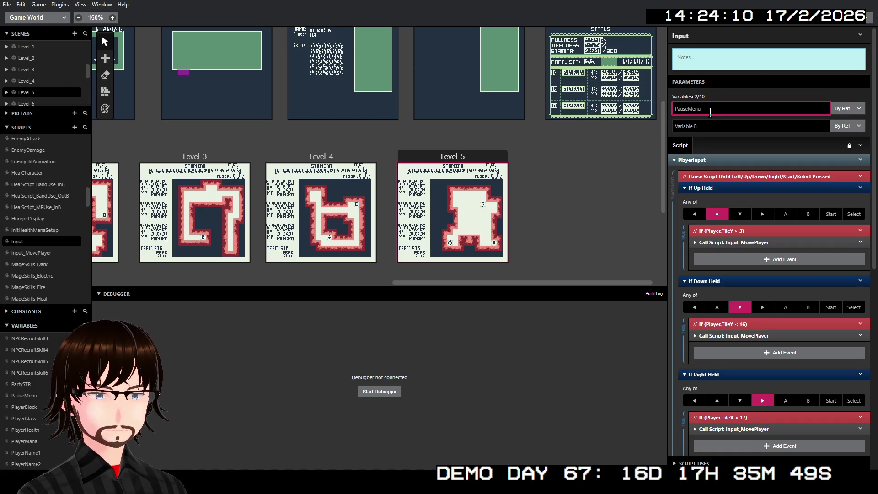
{"action": "left_click", "coordinate": [714, 129]}
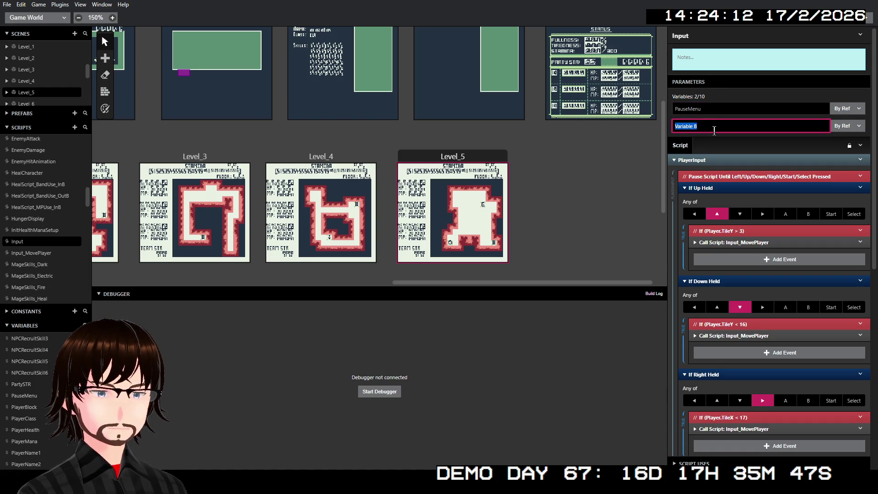
{"action": "type", "text": "Stamina"}
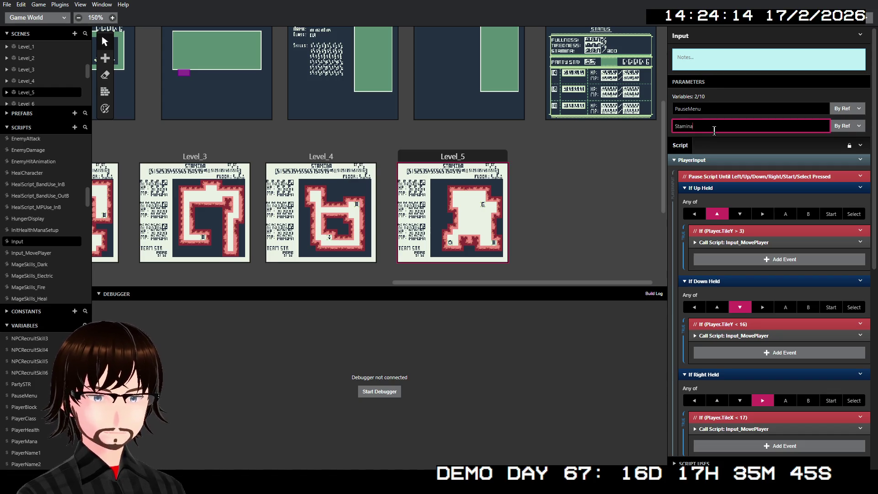
{"action": "type", "text": "Bar"}
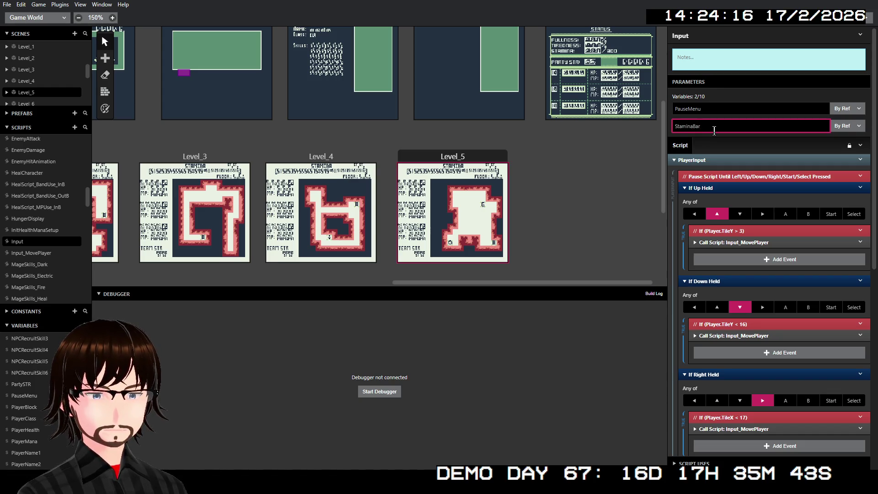
- Review the Input script's button blocks, then view Level_5's events again
{"action": "scroll", "coordinate": [757, 247], "scroll_direction": "down", "scroll_amount": 2}
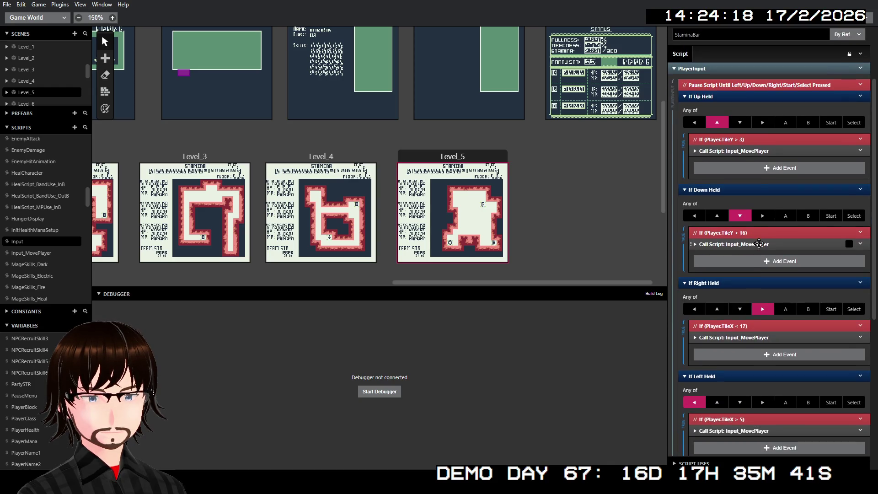
{"action": "scroll", "coordinate": [758, 247], "scroll_direction": "down", "scroll_amount": 6}
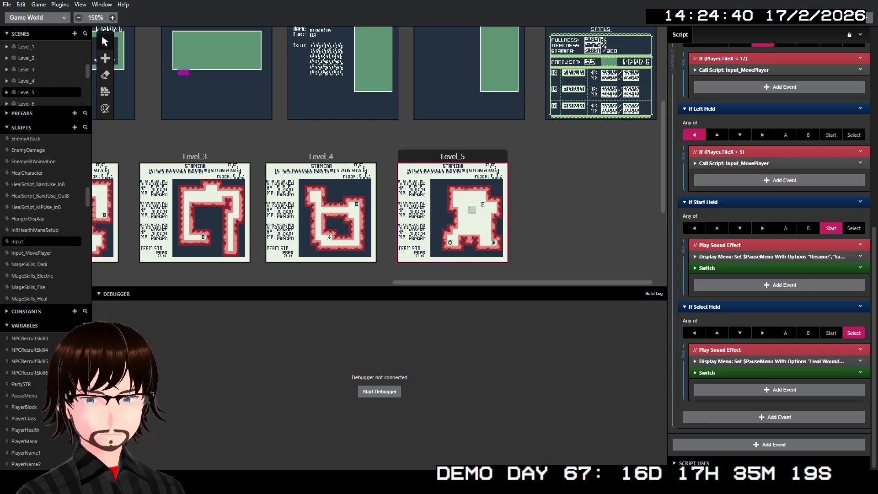
{"action": "left_click", "coordinate": [439, 160]}
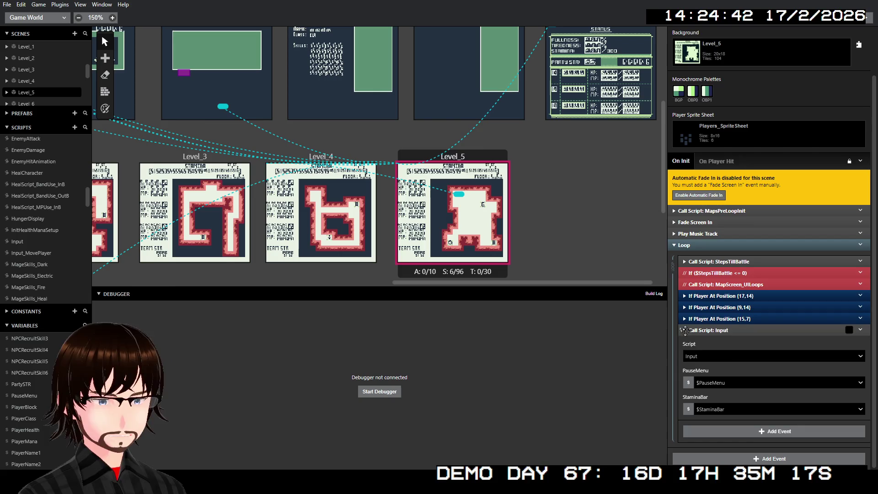
- Collapse the Input call and inspect the CharacterRecruit, CharacterRecruit_FAKE and Status Screen scenes
{"action": "left_click", "coordinate": [724, 330]}
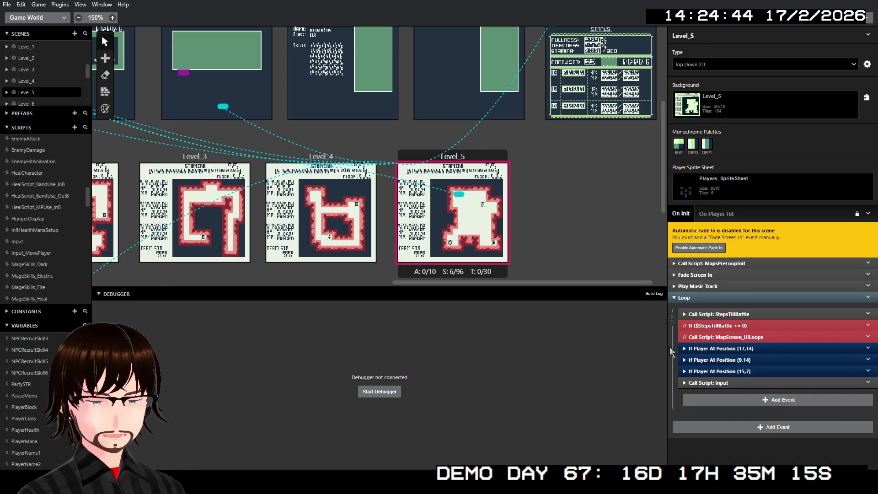
{"action": "scroll", "coordinate": [470, 201], "scroll_direction": "down", "scroll_amount": 2}
{"action": "scroll", "coordinate": [471, 201], "scroll_direction": "up", "scroll_amount": 6}
{"action": "scroll", "coordinate": [453, 184], "scroll_direction": "left", "scroll_amount": 2}
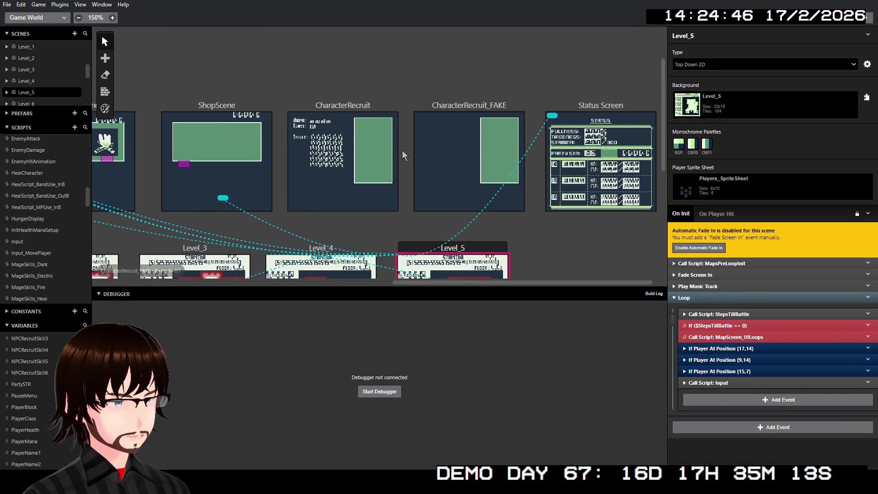
{"action": "left_click", "coordinate": [380, 106]}
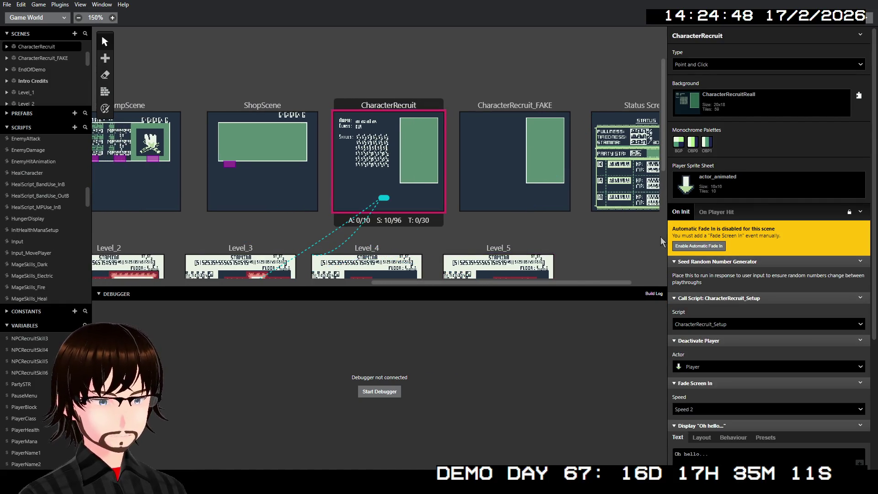
{"action": "scroll", "coordinate": [768, 282], "scroll_direction": "down", "scroll_amount": 3}
{"action": "scroll", "coordinate": [789, 270], "scroll_direction": "down", "scroll_amount": 1}
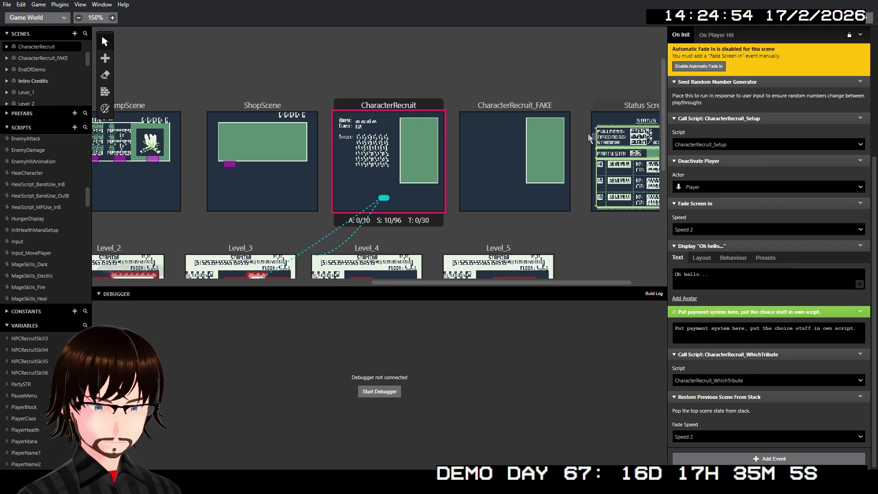
{"action": "left_click", "coordinate": [527, 109]}
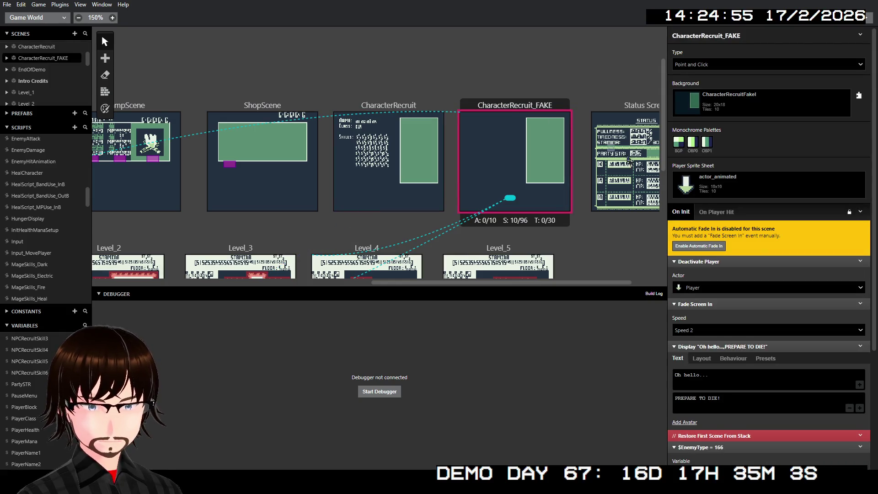
{"action": "scroll", "coordinate": [711, 184], "scroll_direction": "down", "scroll_amount": 4}
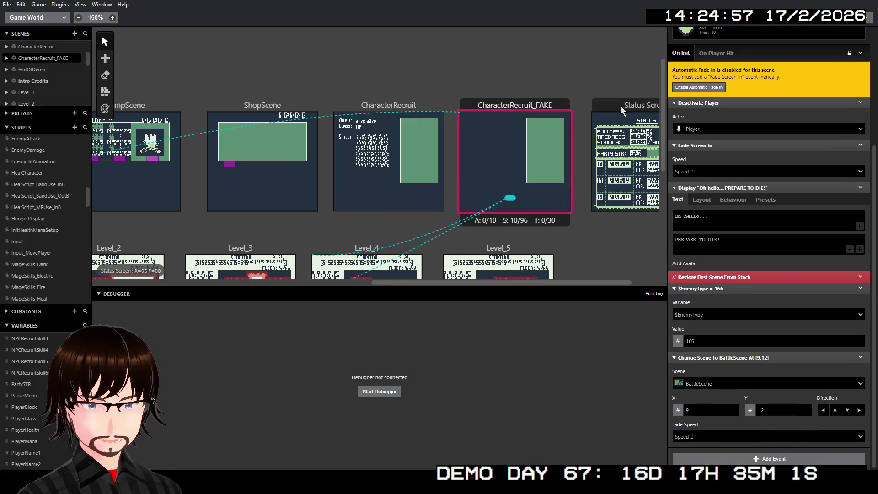
{"action": "left_click", "coordinate": [621, 106]}
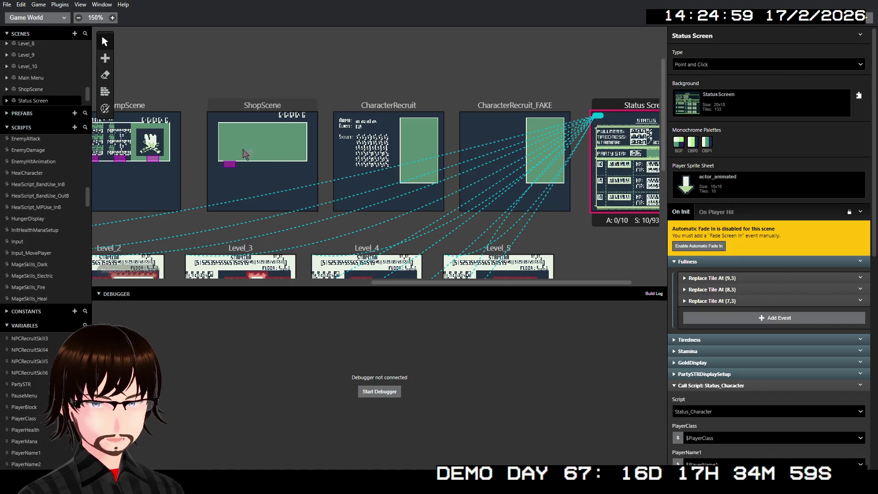
- Check ShopScene's menu variable, leaving it as $ShopMenuChoice, then view CampScene's events
{"action": "left_click", "coordinate": [243, 111]}
{"action": "scroll", "coordinate": [748, 297], "scroll_direction": "down", "scroll_amount": 1}
{"action": "scroll", "coordinate": [748, 298], "scroll_direction": "down", "scroll_amount": 6}
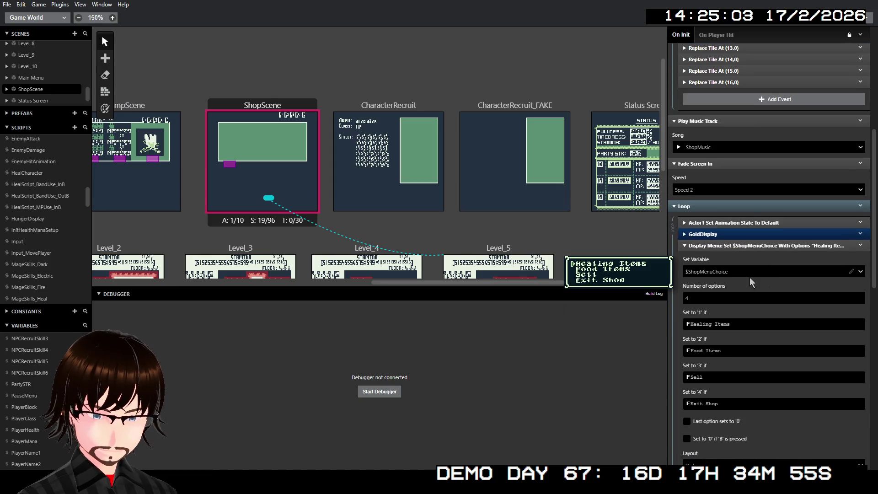
{"action": "left_click", "coordinate": [746, 273]}
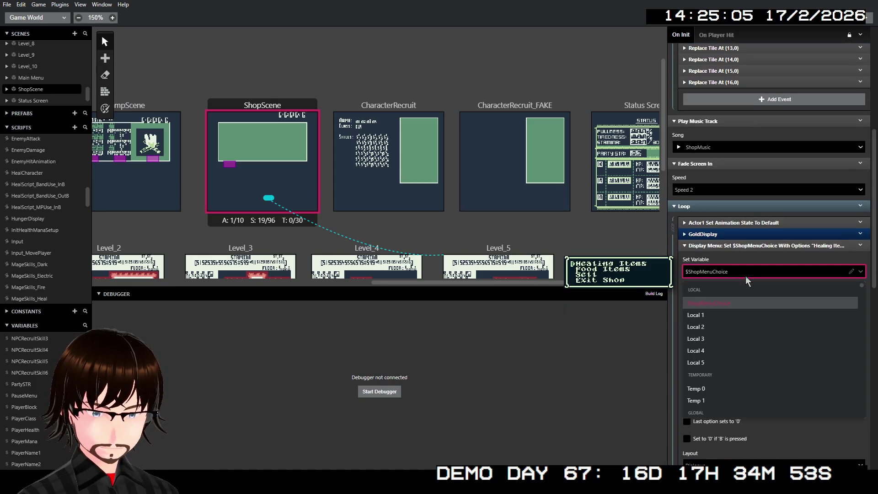
{"action": "left_click", "coordinate": [745, 276]}
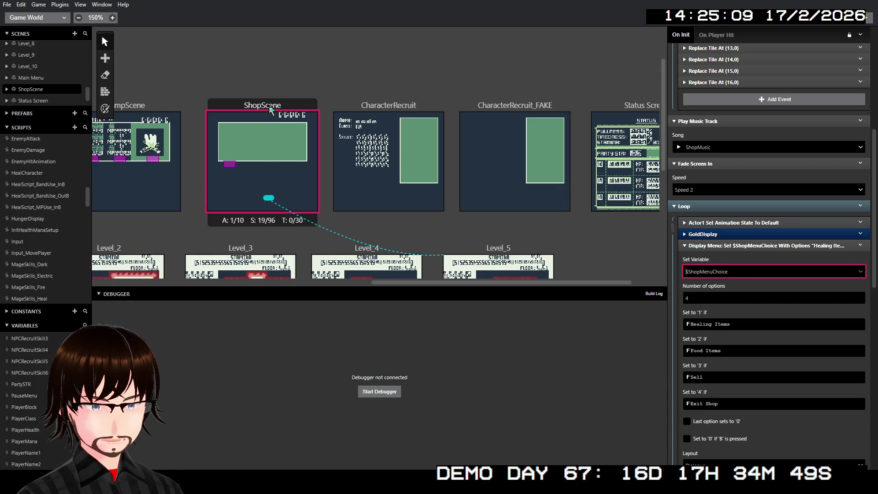
{"action": "mouse_move", "coordinate": [777, 269]}
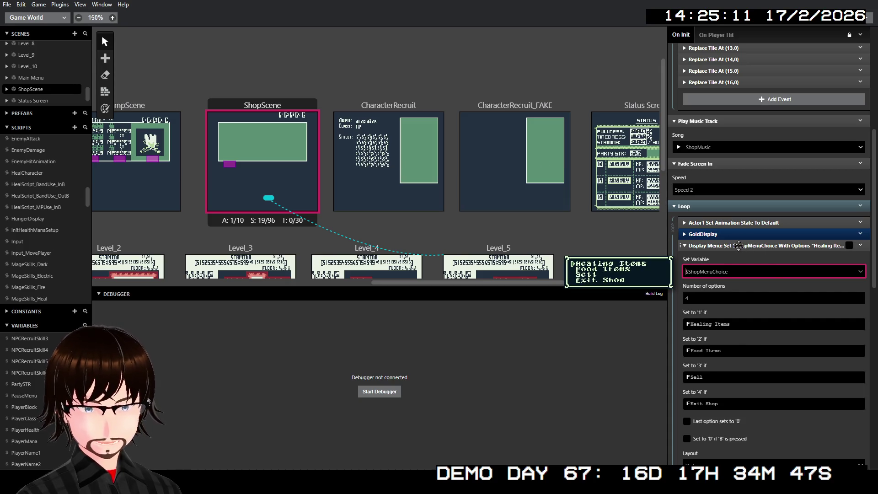
{"action": "left_click", "coordinate": [739, 245]}
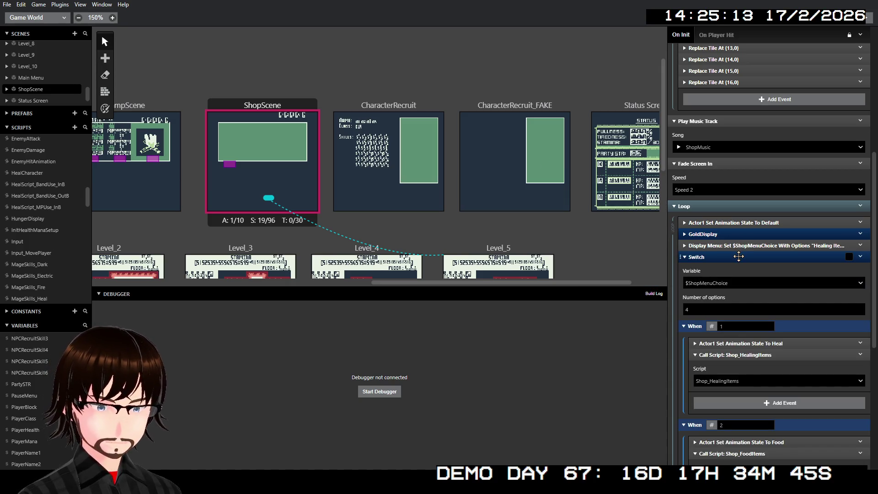
{"action": "scroll", "coordinate": [738, 256], "scroll_direction": "up", "scroll_amount": 4}
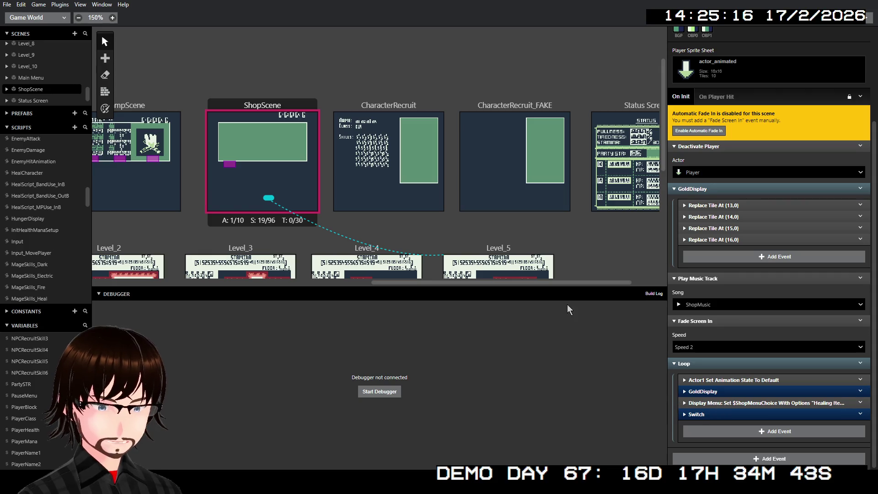
{"action": "left_click", "coordinate": [123, 107]}
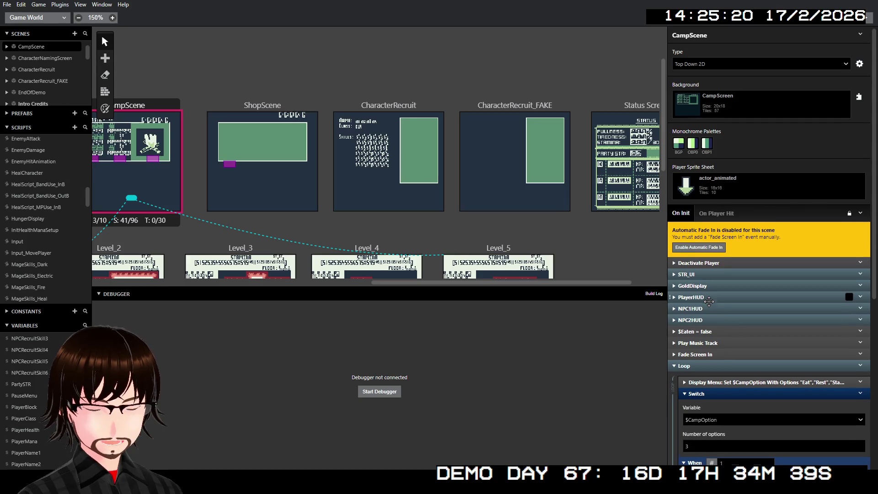
- Inspect CampScene's PlayerHUD, STR_UI and GoldDisplay event groups
{"action": "scroll", "coordinate": [720, 272], "scroll_direction": "down", "scroll_amount": 2}
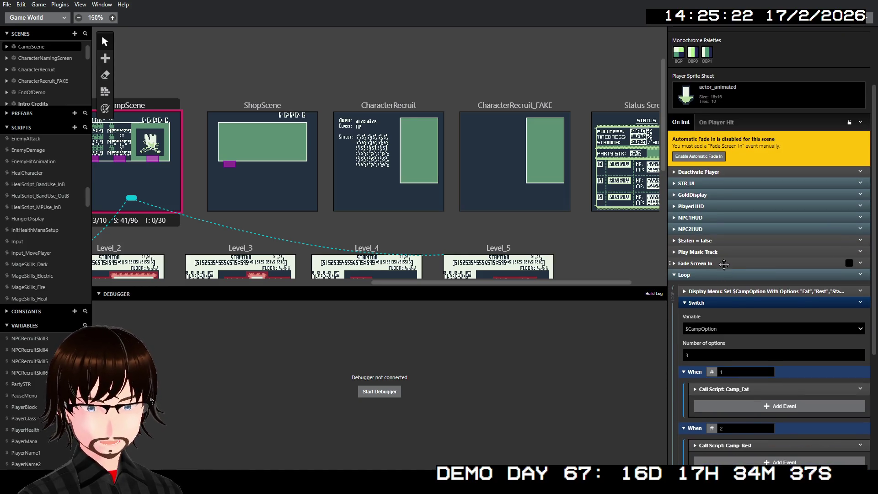
{"action": "left_click", "coordinate": [713, 207]}
{"action": "left_click", "coordinate": [713, 206]}
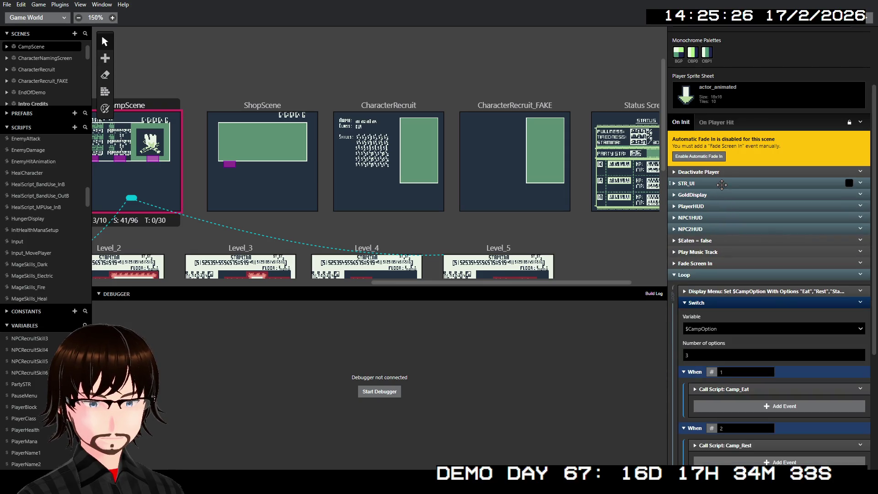
{"action": "left_click", "coordinate": [721, 184]}
{"action": "left_click", "coordinate": [727, 200]}
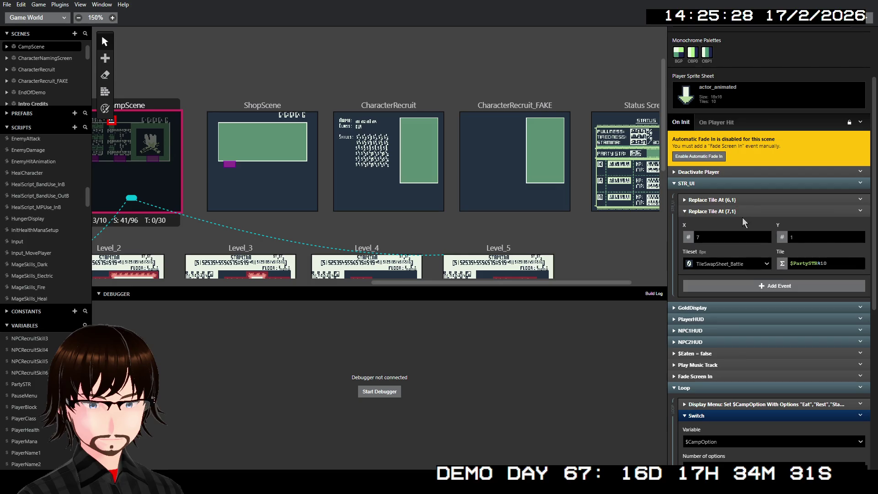
{"action": "left_click", "coordinate": [732, 211]}
{"action": "left_click", "coordinate": [726, 184]}
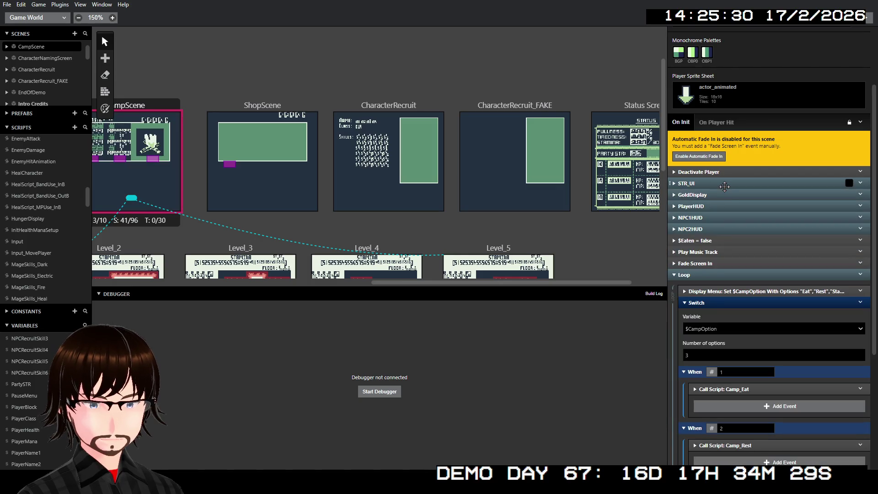
{"action": "left_click", "coordinate": [730, 195]}
{"action": "left_click", "coordinate": [730, 195]}
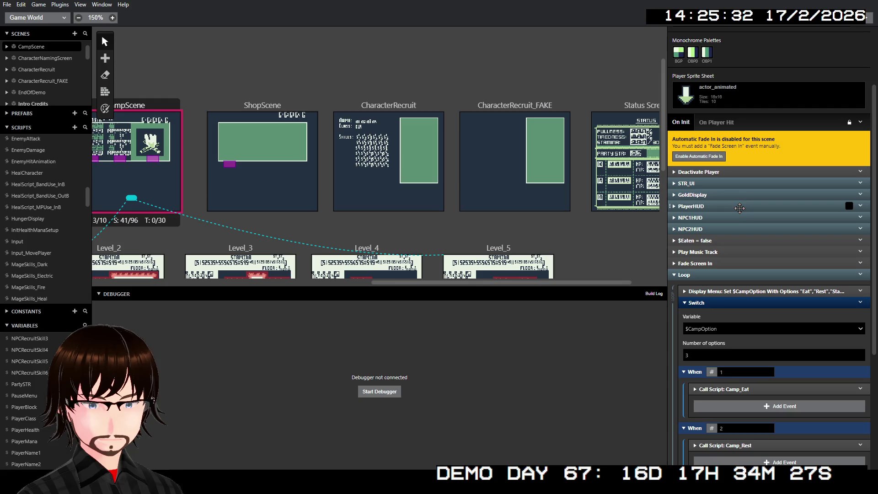
{"action": "left_click", "coordinate": [730, 196]}
{"action": "left_click", "coordinate": [730, 197]}
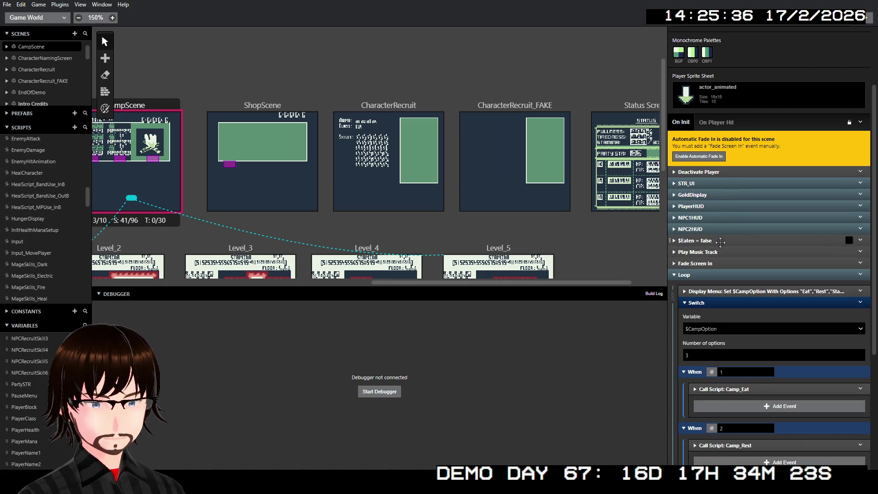
- Check the $Eaten = false assignment and the camp menu's $CampOption variable, leaving both unchanged
{"action": "left_click", "coordinate": [720, 241]}
{"action": "left_click", "coordinate": [723, 266]}
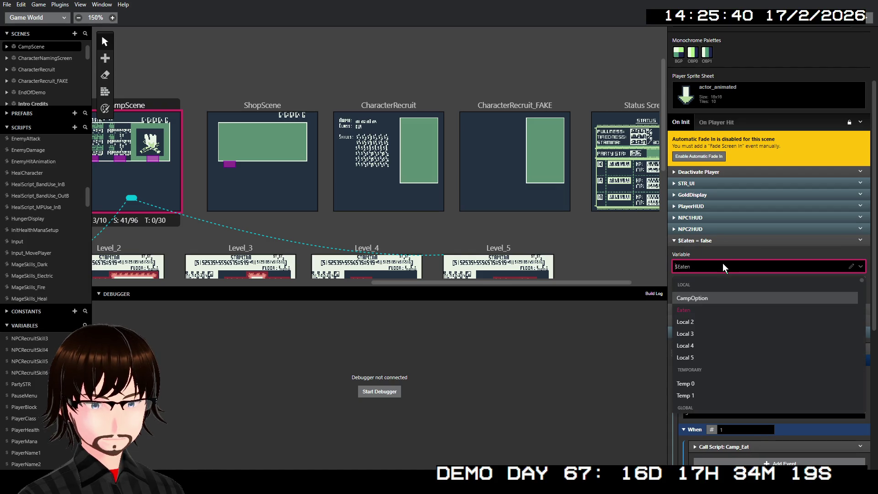
{"action": "left_click", "coordinate": [722, 265]}
{"action": "left_click", "coordinate": [716, 241]}
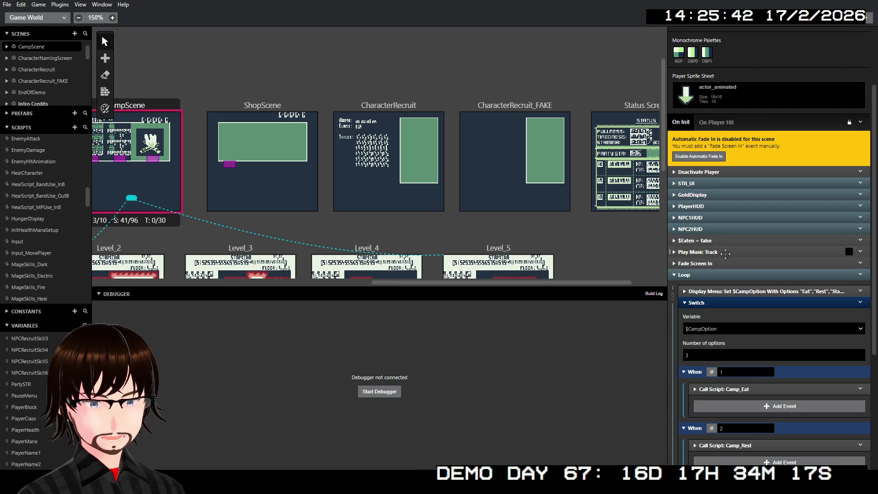
{"action": "left_click", "coordinate": [774, 291]}
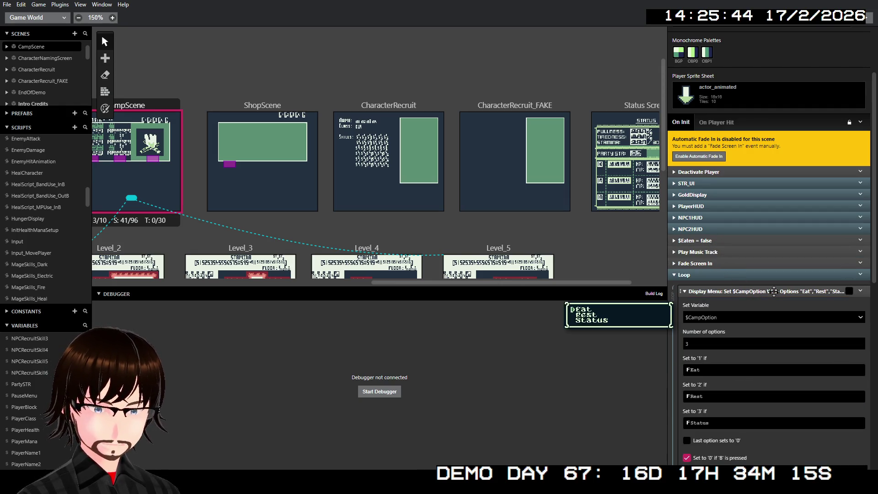
{"action": "left_click", "coordinate": [728, 312]}
{"action": "left_click", "coordinate": [728, 312]}
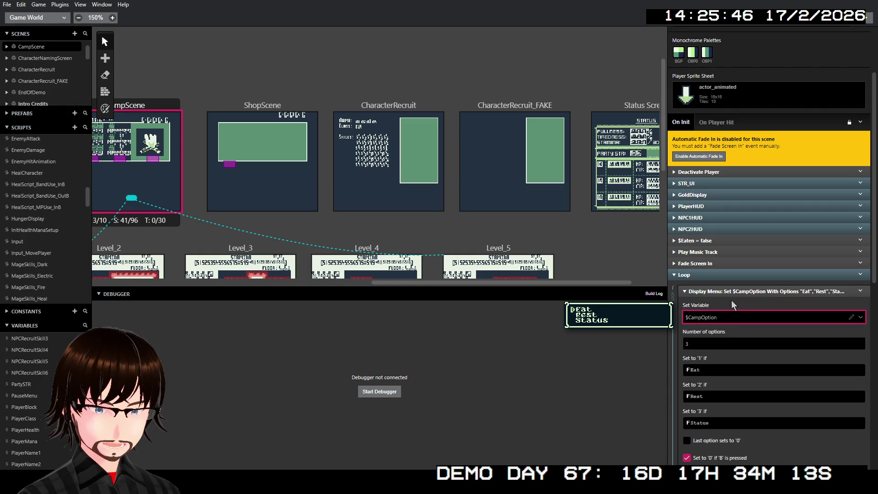
{"action": "left_click", "coordinate": [732, 291]}
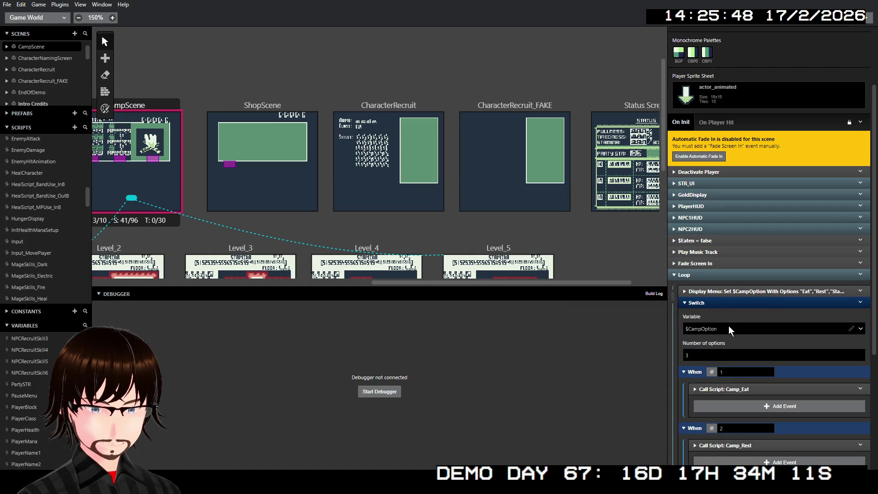
{"action": "scroll", "coordinate": [724, 304], "scroll_direction": "up", "scroll_amount": 2}
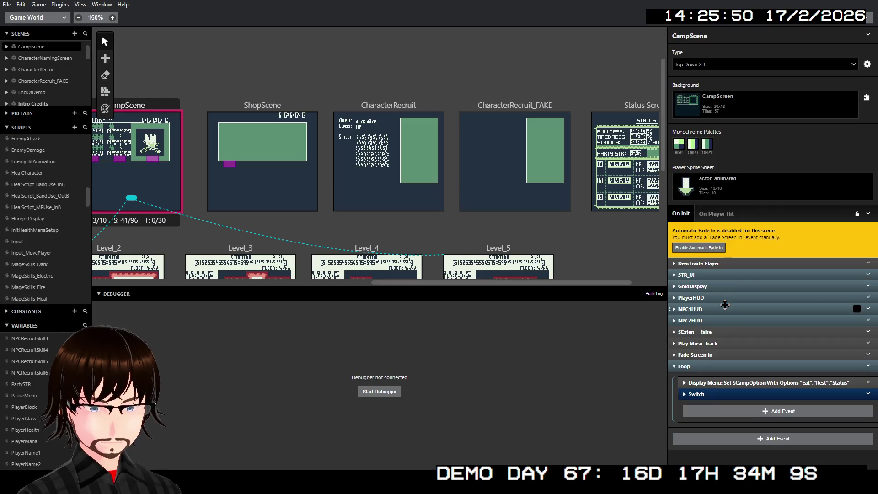
{"action": "scroll", "coordinate": [715, 393], "scroll_direction": "down", "scroll_amount": 6}
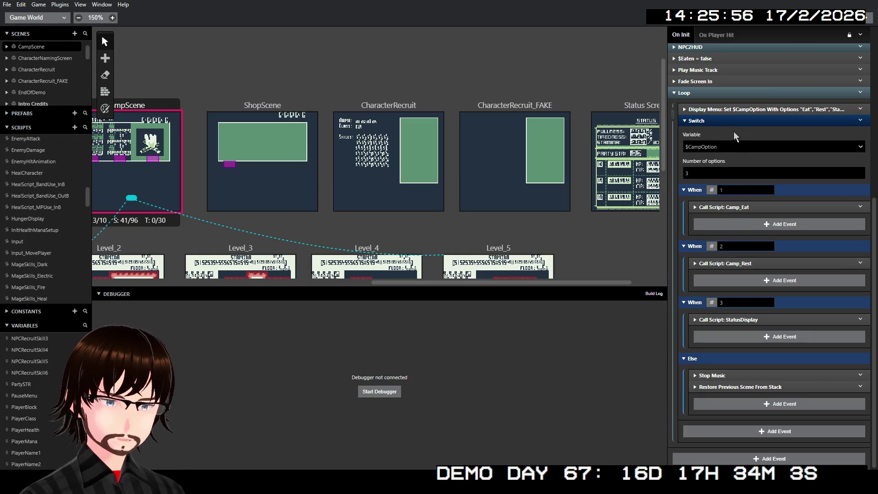
- Inspect the Camp_Eat, Camp_Rest and StatusDisplay calls, then fold the Switch block
{"action": "left_click", "coordinate": [737, 207]}
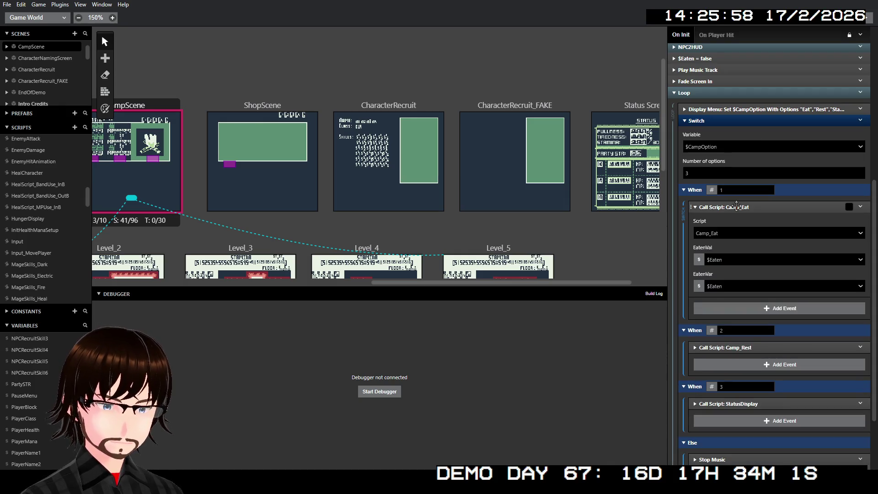
{"action": "left_click", "coordinate": [736, 207]}
{"action": "left_click", "coordinate": [737, 263]}
{"action": "left_click", "coordinate": [737, 262]}
{"action": "left_click", "coordinate": [733, 320]}
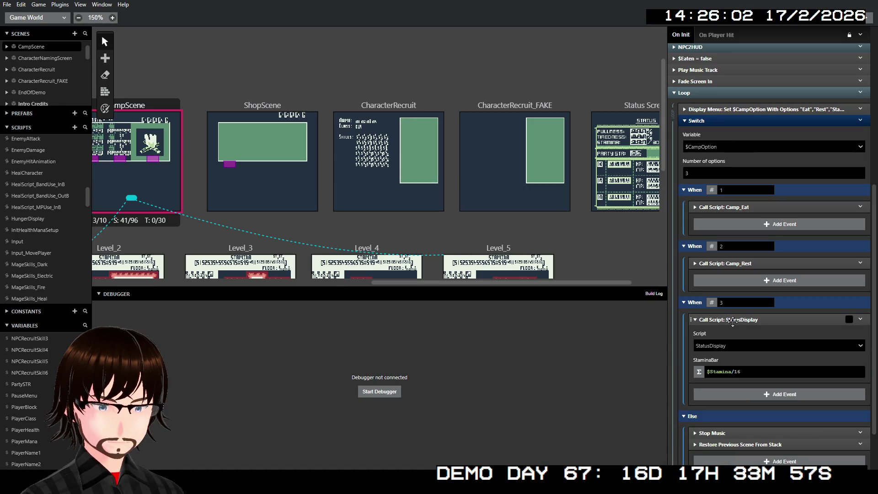
{"action": "left_click", "coordinate": [733, 320]}
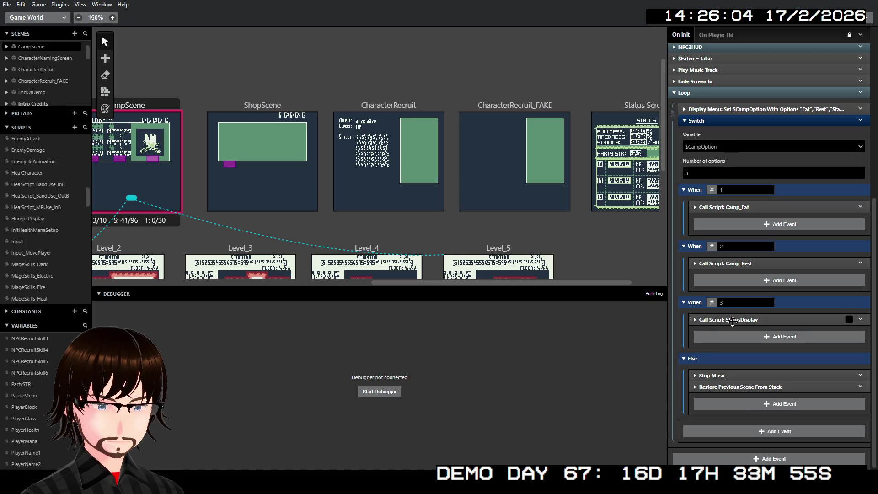
{"action": "left_click", "coordinate": [732, 319]}
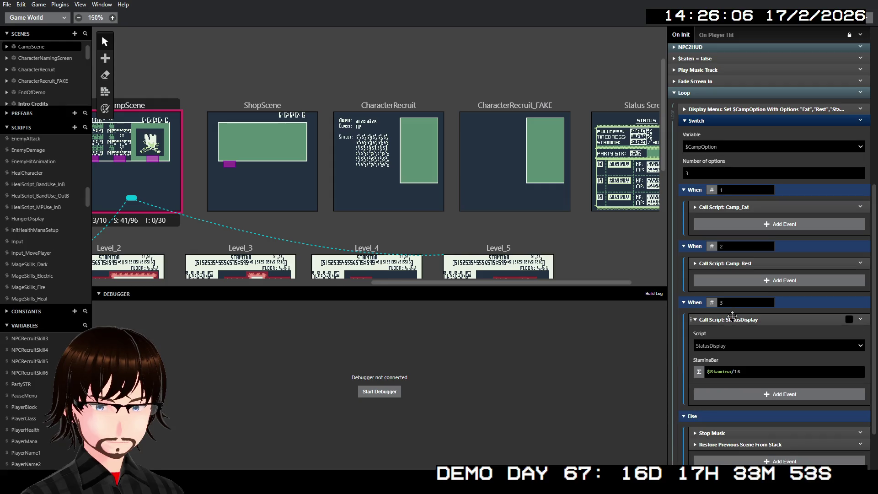
{"action": "left_click", "coordinate": [732, 318]}
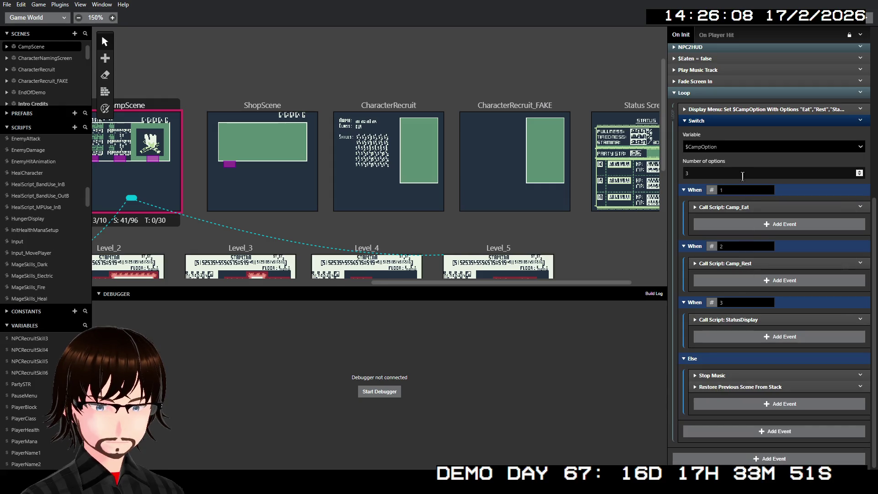
{"action": "left_click", "coordinate": [721, 124]}
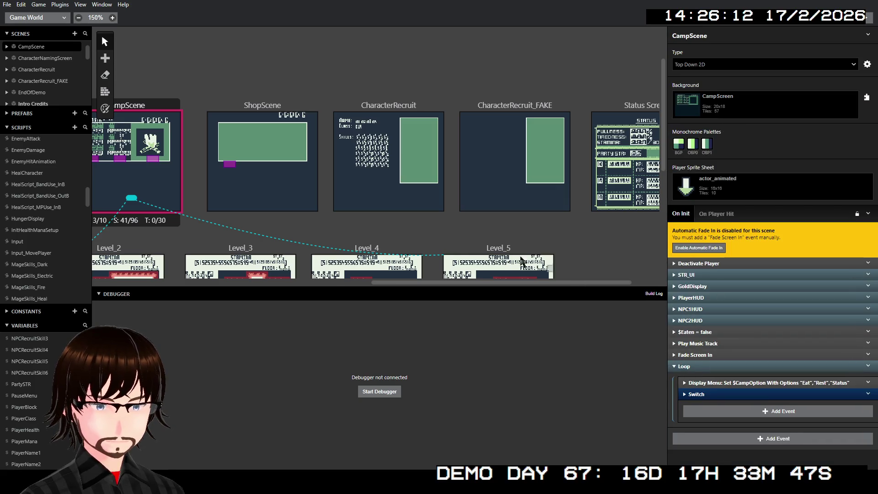
{"action": "scroll", "coordinate": [262, 163], "scroll_direction": "left", "scroll_amount": 3}
- In BattleScene's SetBattleTurn group, confirm Random(0,3) is stored in $BattleTurn
{"action": "scroll", "coordinate": [261, 162], "scroll_direction": "left", "scroll_amount": 5}
{"action": "left_click", "coordinate": [284, 108]}
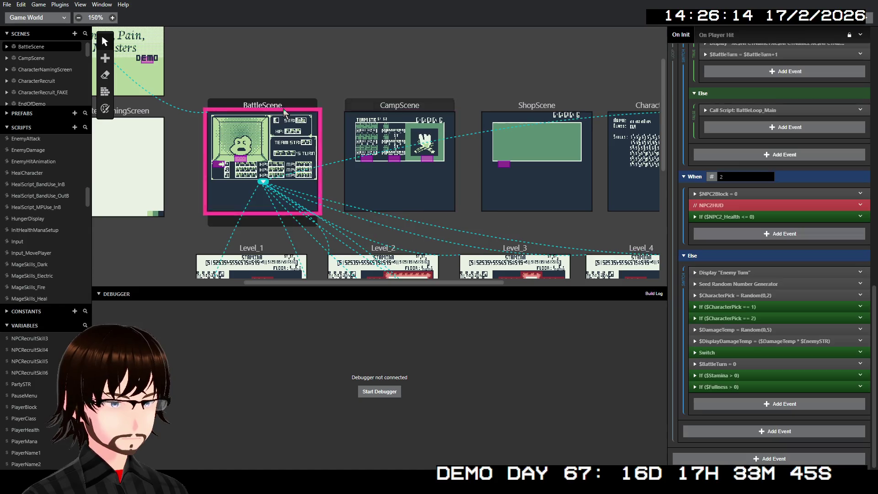
{"action": "scroll", "coordinate": [849, 275], "scroll_direction": "down", "scroll_amount": 1}
{"action": "scroll", "coordinate": [849, 280], "scroll_direction": "up", "scroll_amount": 10}
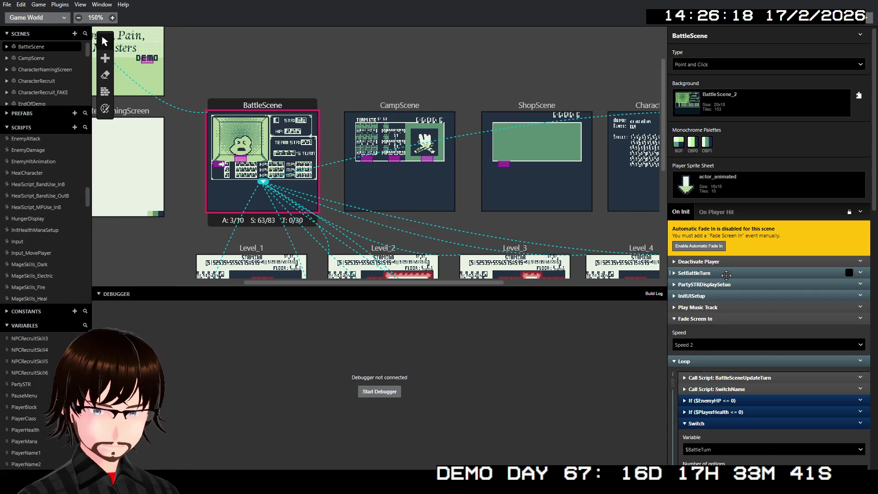
{"action": "left_click", "coordinate": [729, 273]}
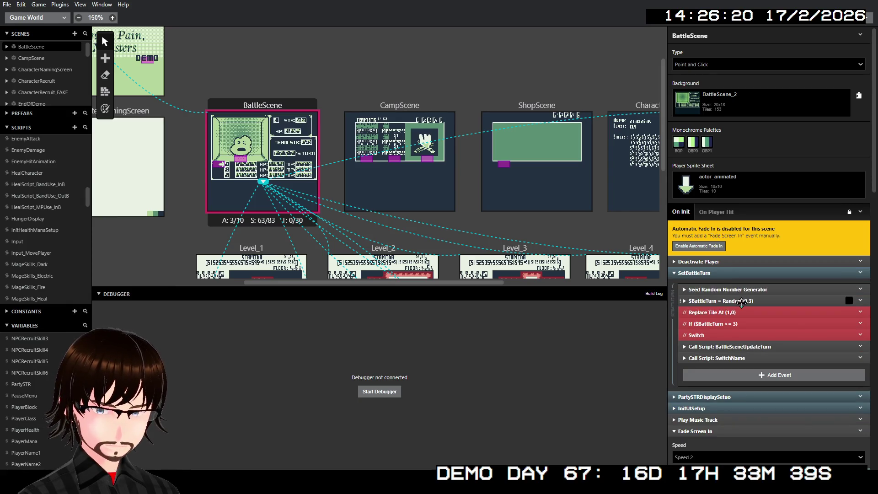
{"action": "left_click", "coordinate": [742, 300]}
{"action": "left_click", "coordinate": [730, 322]}
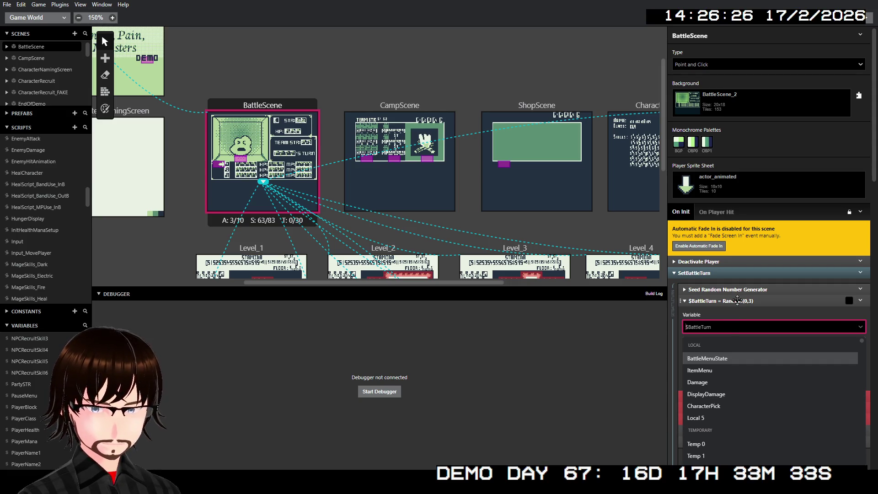
{"action": "left_click", "coordinate": [737, 300]}
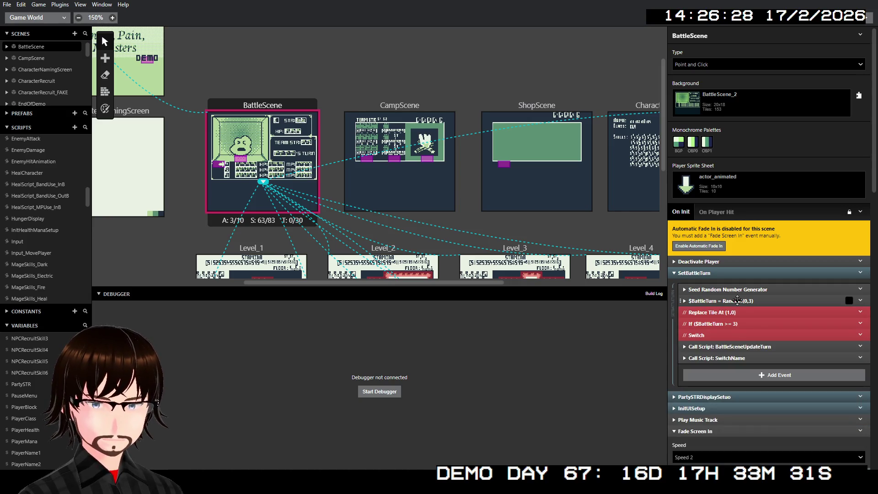
- Inspect the BattleSceneUpdateTurn and SwitchName calls, keeping $BattleTurn as BattleTurnVal
{"action": "left_click", "coordinate": [756, 347]}
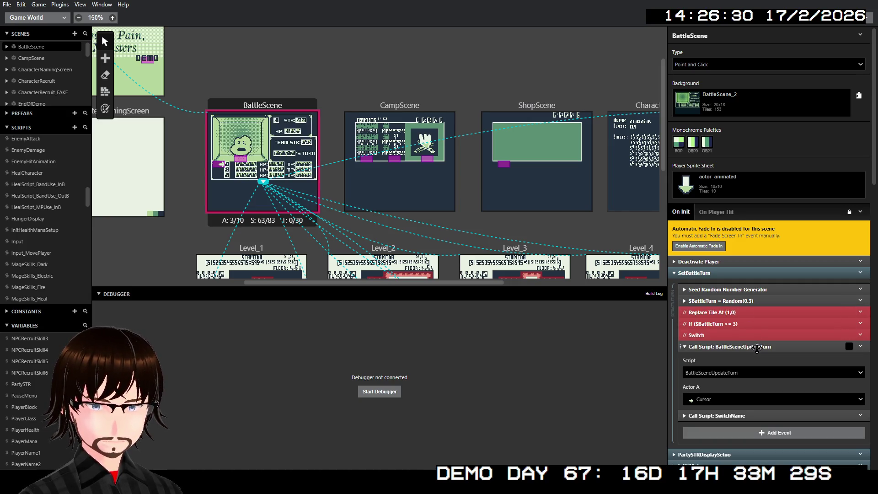
{"action": "left_click", "coordinate": [756, 346]}
{"action": "left_click", "coordinate": [749, 358]}
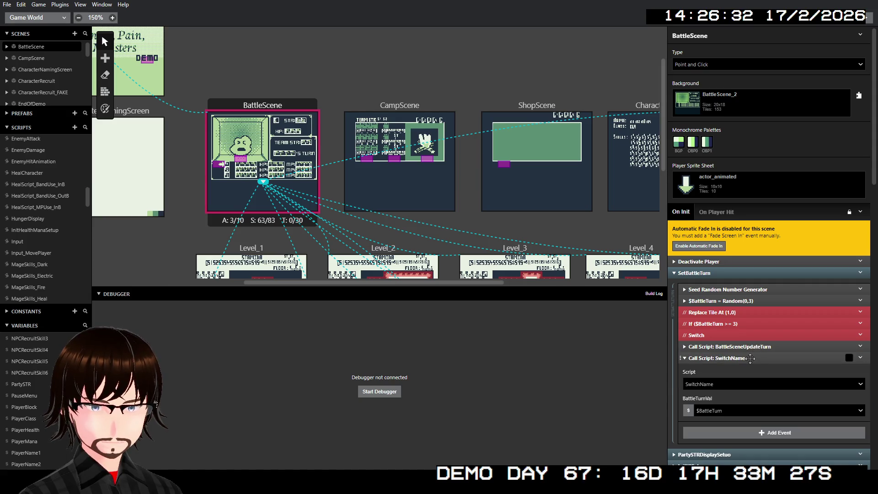
{"action": "left_click", "coordinate": [737, 406]}
{"action": "left_click", "coordinate": [737, 407]}
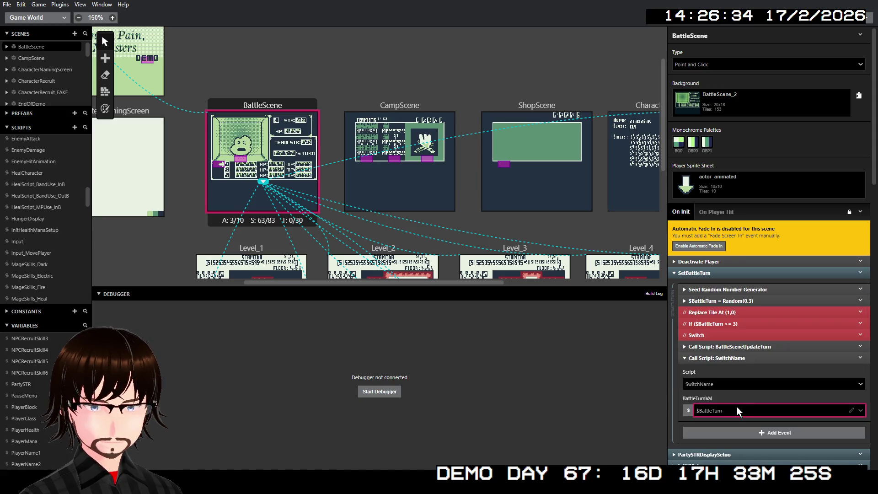
{"action": "left_click", "coordinate": [733, 359]}
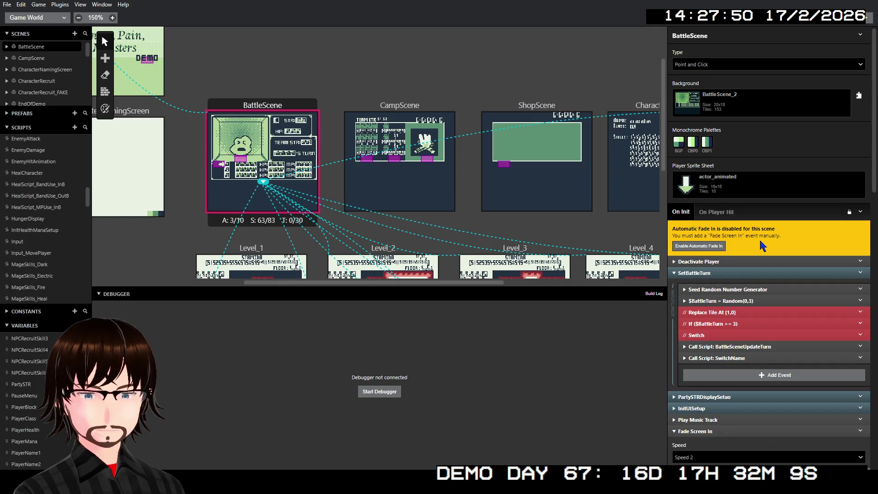
{"action": "scroll", "coordinate": [744, 253], "scroll_direction": "down", "scroll_amount": 1}
{"action": "left_click", "coordinate": [736, 257]}
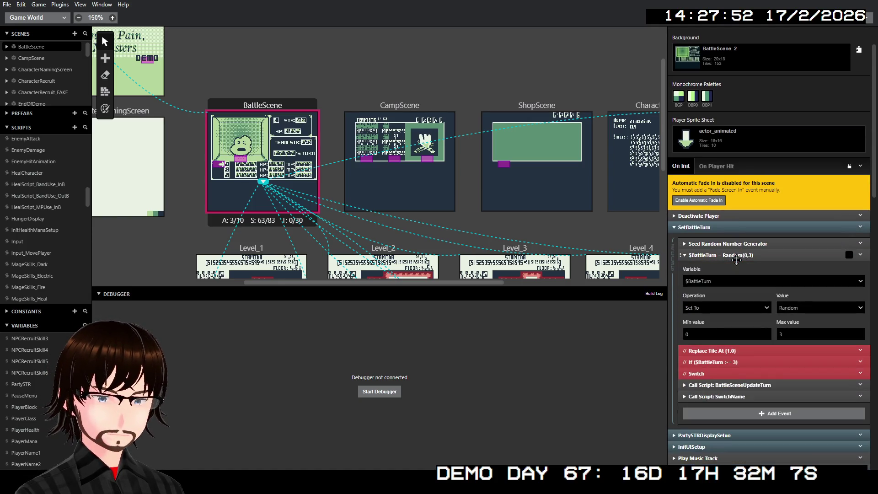
{"action": "left_click", "coordinate": [724, 256]}
{"action": "scroll", "coordinate": [715, 254], "scroll_direction": "down", "scroll_amount": 3}
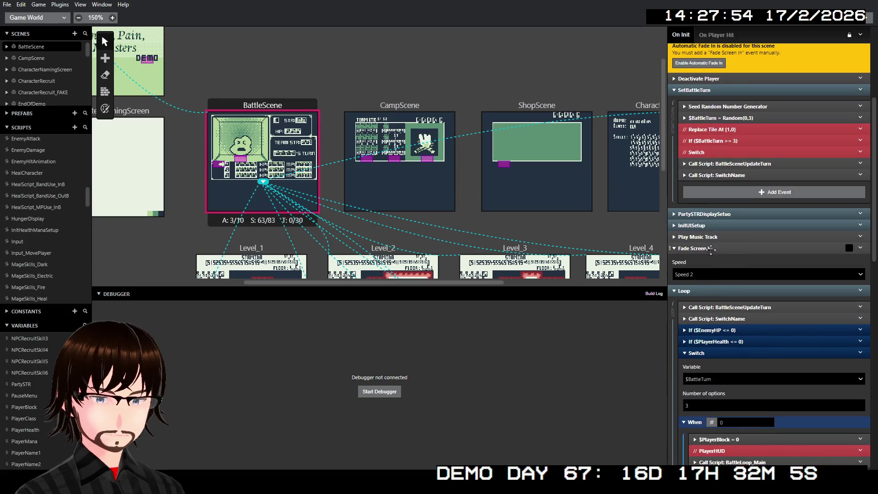
{"action": "left_click", "coordinate": [699, 226]}
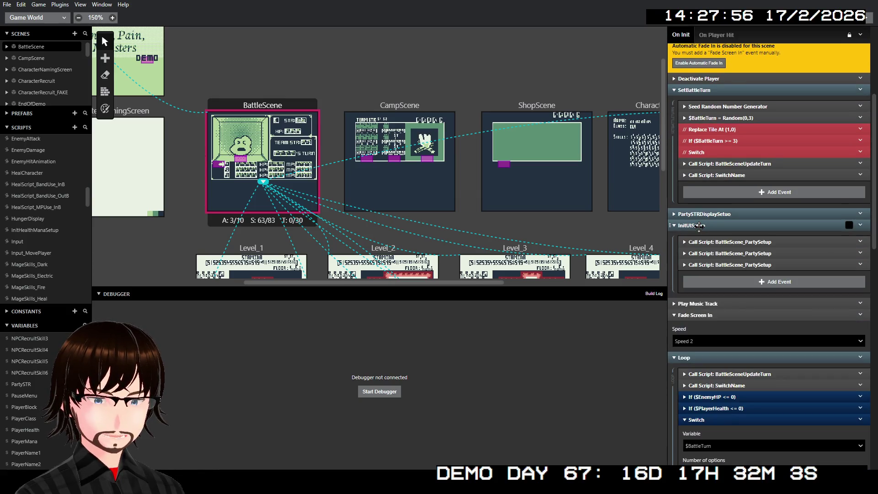
{"action": "left_click", "coordinate": [698, 226]}
{"action": "left_click", "coordinate": [704, 226]}
{"action": "left_click", "coordinate": [739, 252]}
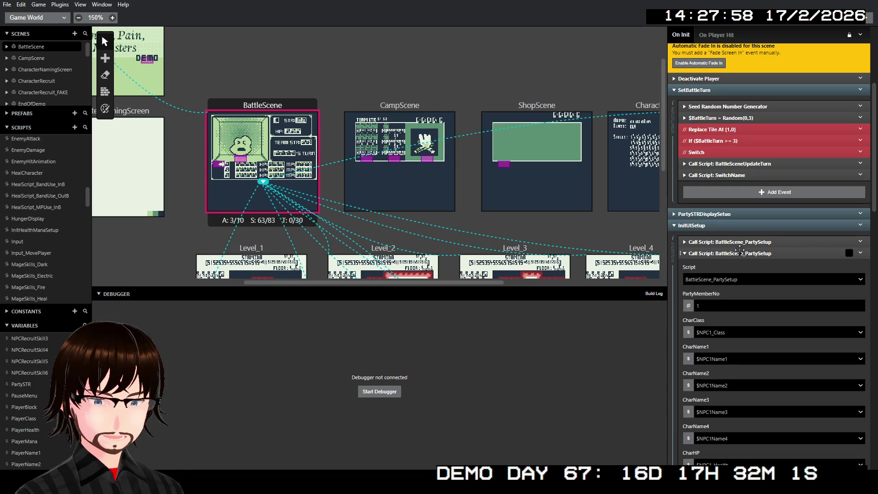
{"action": "scroll", "coordinate": [745, 263], "scroll_direction": "down", "scroll_amount": 3}
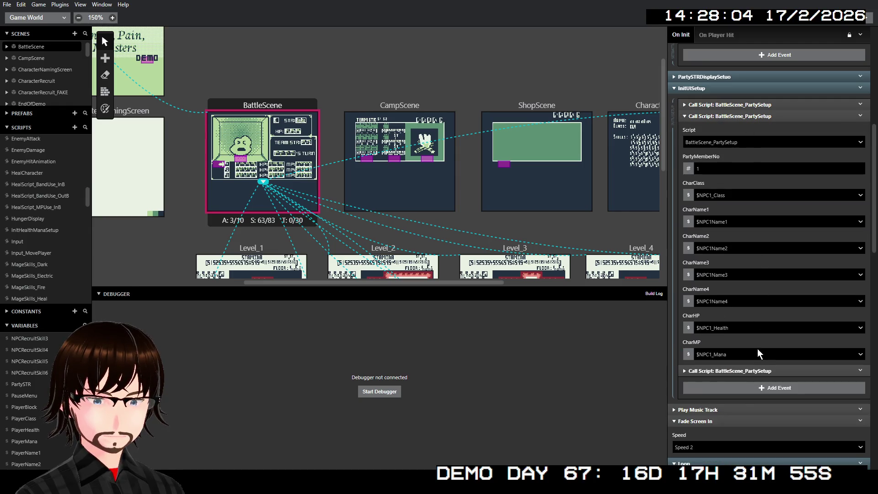
{"action": "left_click", "coordinate": [755, 117]}
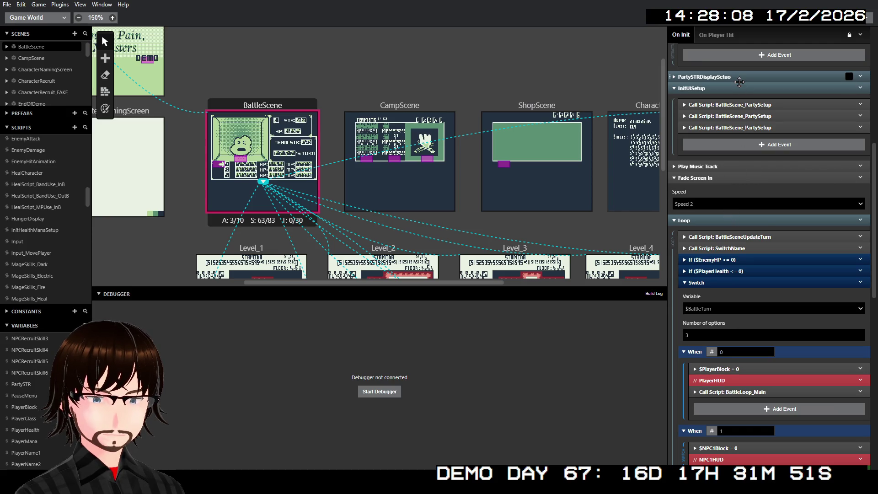
{"action": "left_click", "coordinate": [737, 87]}
{"action": "scroll", "coordinate": [754, 147], "scroll_direction": "up", "scroll_amount": 3}
{"action": "scroll", "coordinate": [753, 148], "scroll_direction": "up", "scroll_amount": 1}
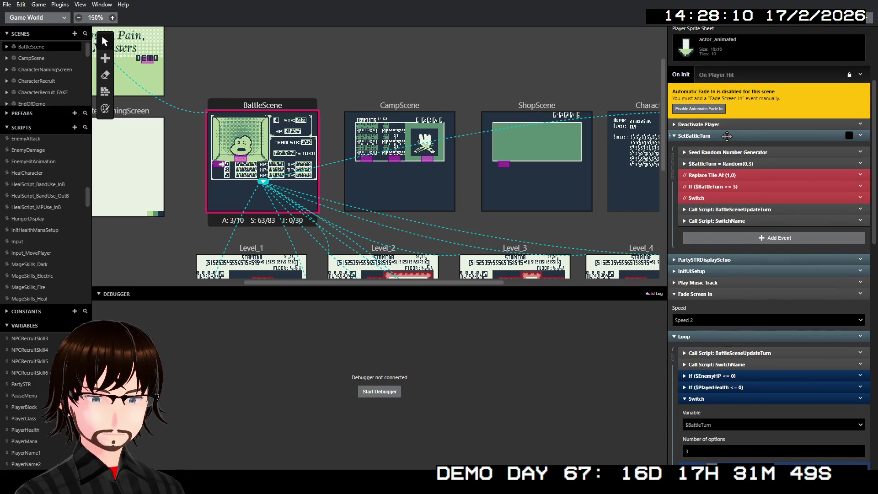
{"action": "left_click", "coordinate": [727, 136]}
{"action": "left_click", "coordinate": [736, 240]}
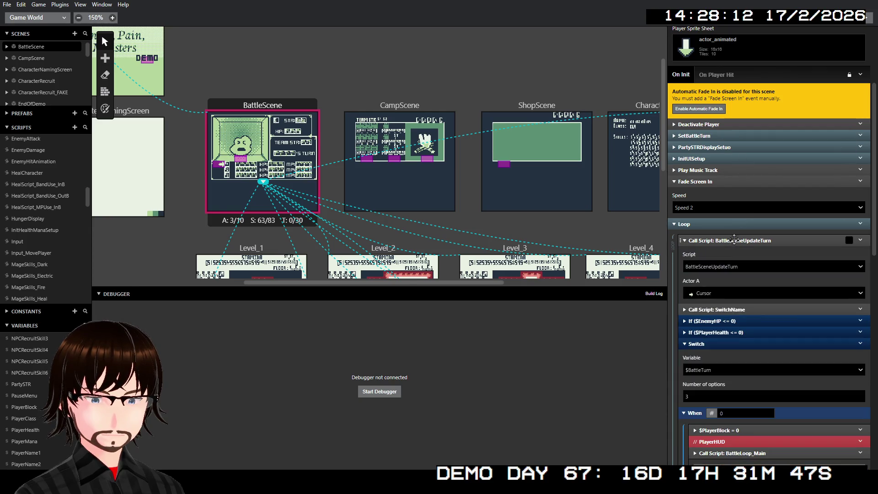
{"action": "left_click", "coordinate": [736, 240]}
{"action": "left_click", "coordinate": [736, 252]}
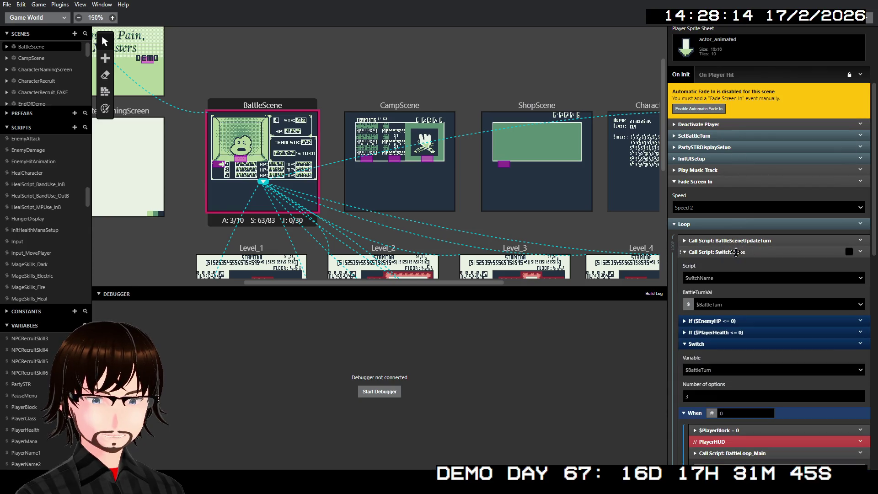
{"action": "left_click", "coordinate": [745, 253]}
{"action": "left_click", "coordinate": [745, 263]}
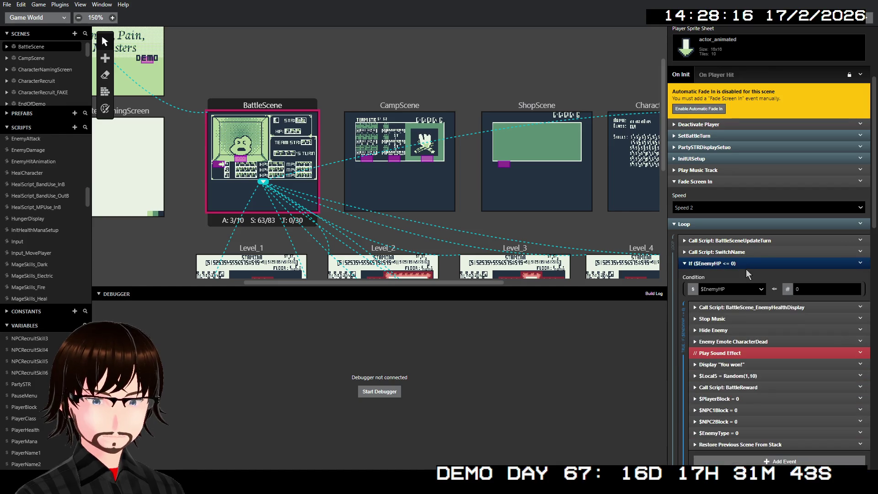
{"action": "left_click", "coordinate": [736, 289]}
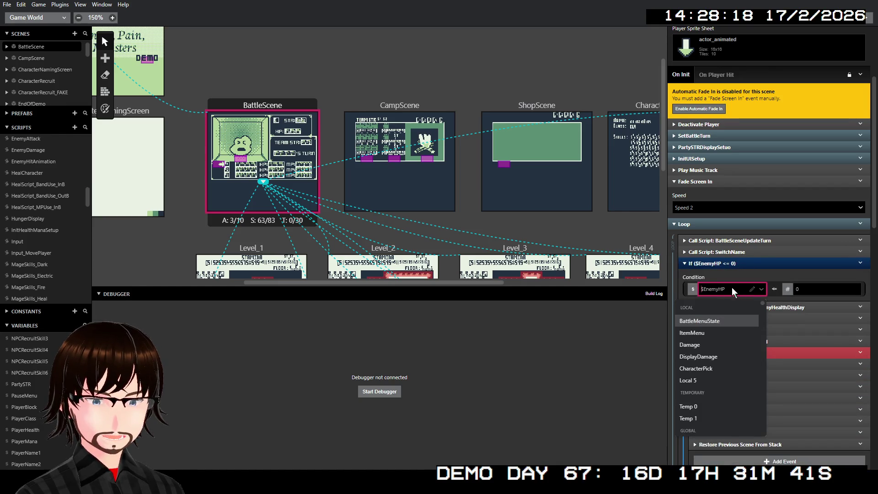
{"action": "left_click", "coordinate": [746, 268]}
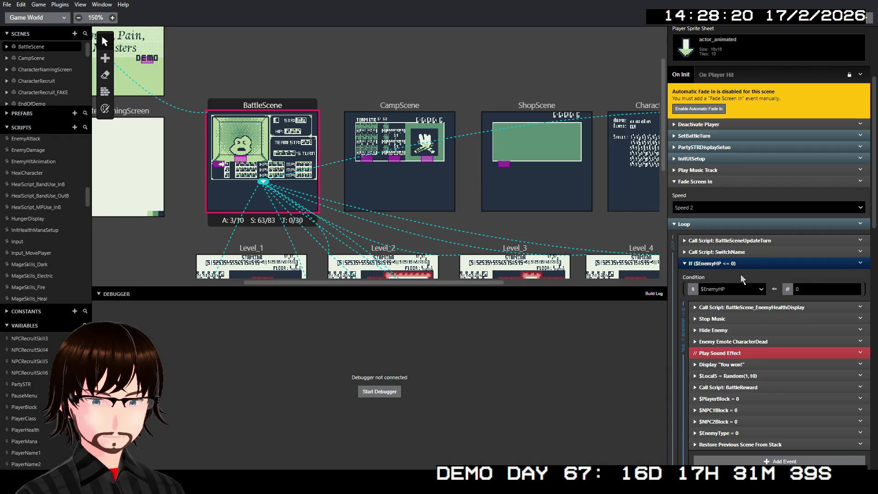
{"action": "left_click", "coordinate": [745, 268]}
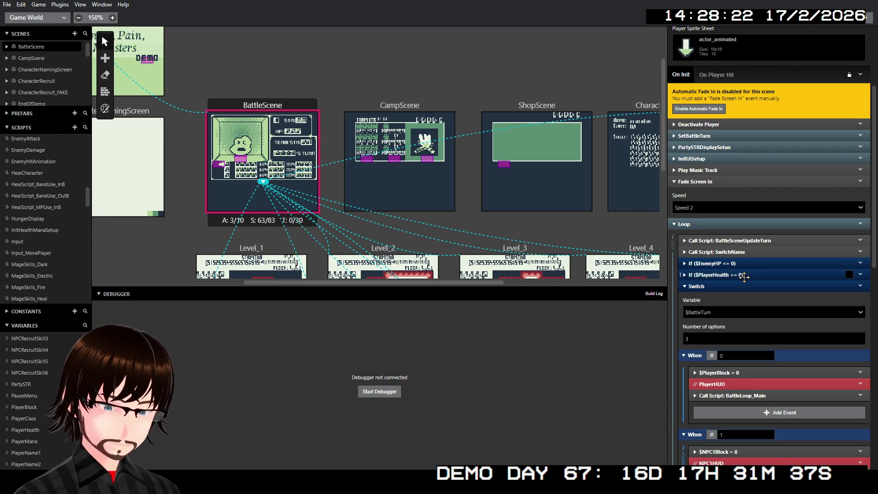
{"action": "left_click", "coordinate": [744, 275]}
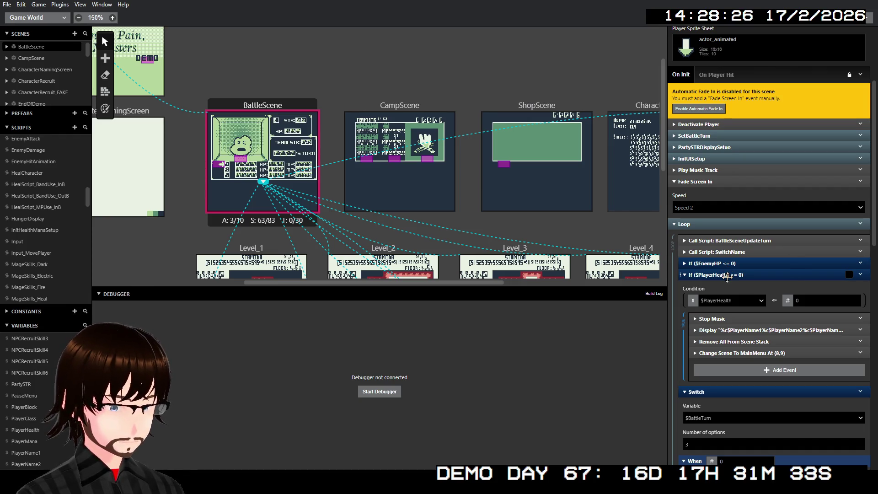
{"action": "left_click", "coordinate": [727, 276]}
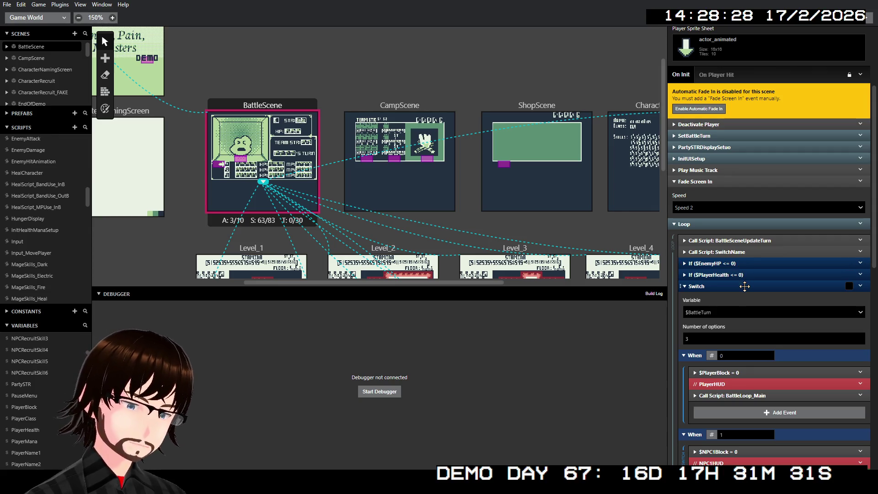
{"action": "left_click", "coordinate": [733, 274]}
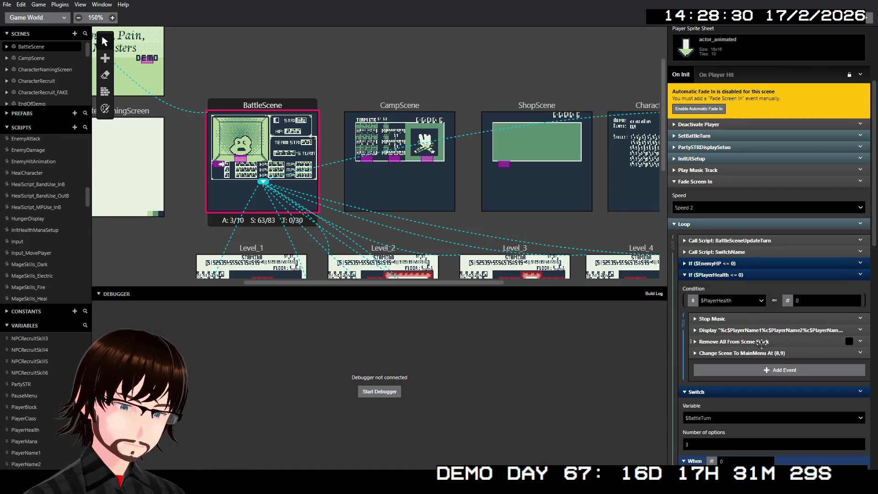
{"action": "left_click", "coordinate": [739, 275]}
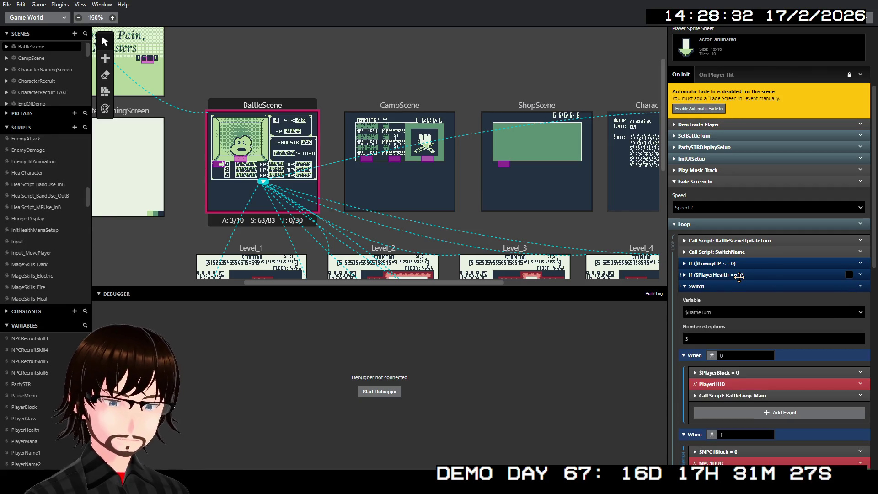
{"action": "scroll", "coordinate": [734, 285], "scroll_direction": "down", "scroll_amount": 4}
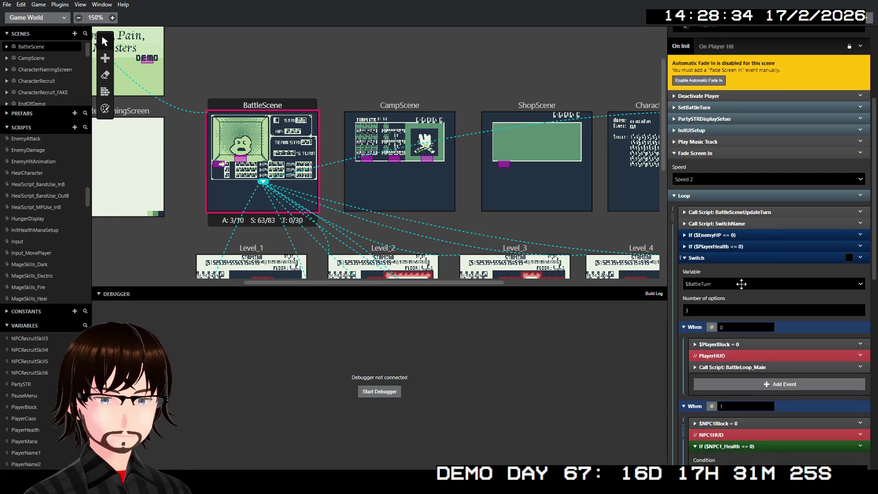
{"action": "left_click", "coordinate": [754, 212]}
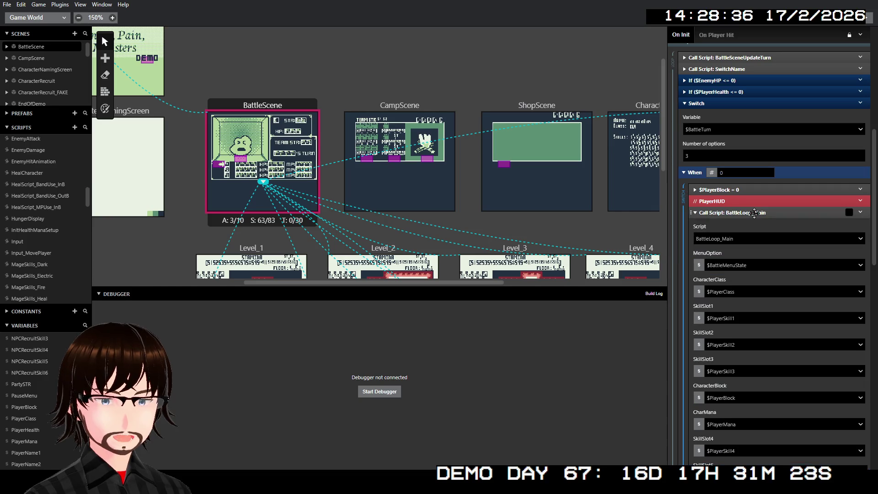
{"action": "left_click", "coordinate": [756, 264]}
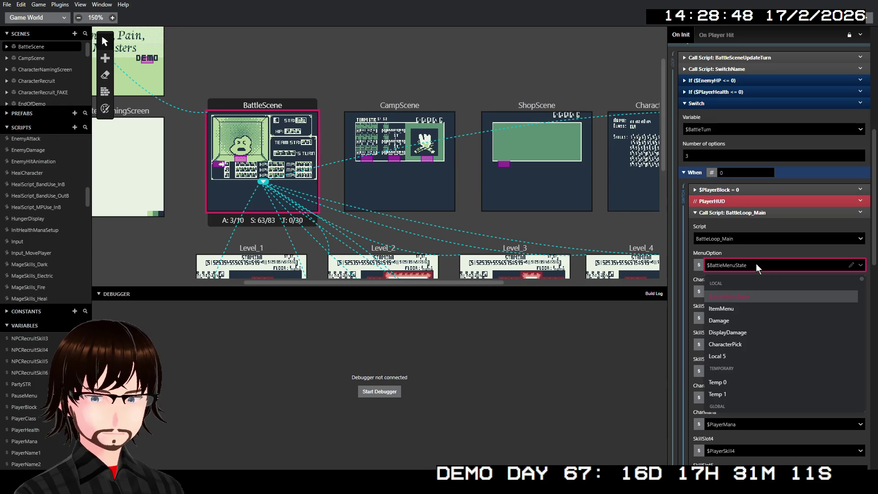
{"action": "left_click", "coordinate": [758, 223]}
{"action": "scroll", "coordinate": [783, 262], "scroll_direction": "down", "scroll_amount": 3}
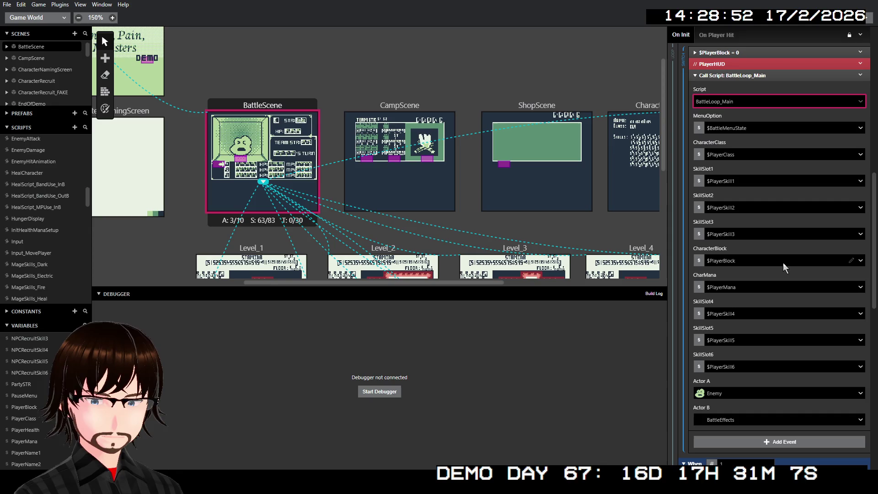
{"action": "scroll", "coordinate": [783, 262], "scroll_direction": "up", "scroll_amount": 3}
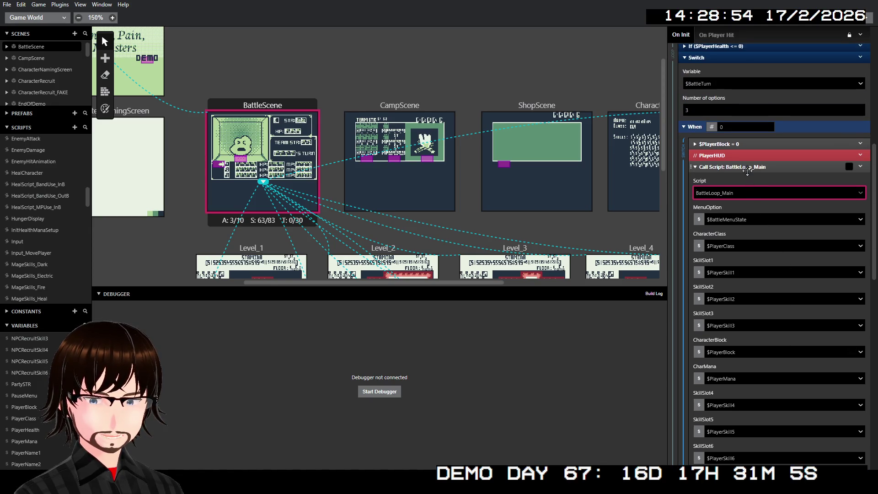
{"action": "left_click", "coordinate": [743, 167]}
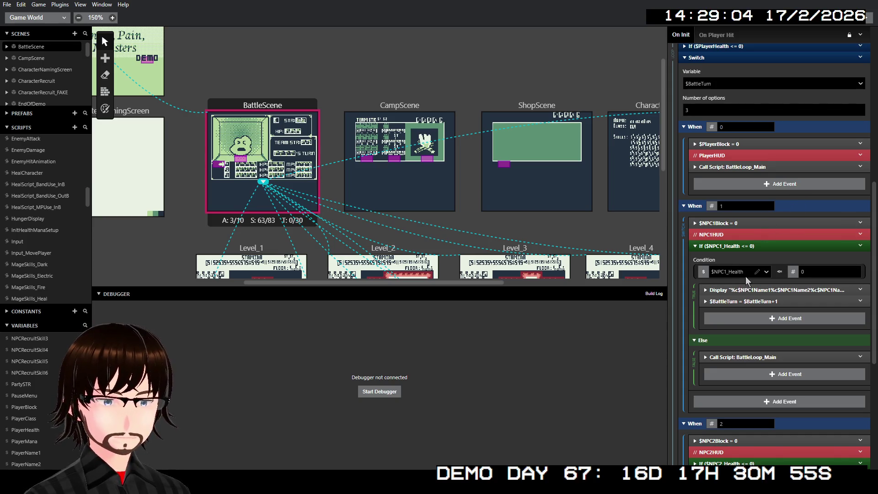
{"action": "left_click", "coordinate": [750, 355]}
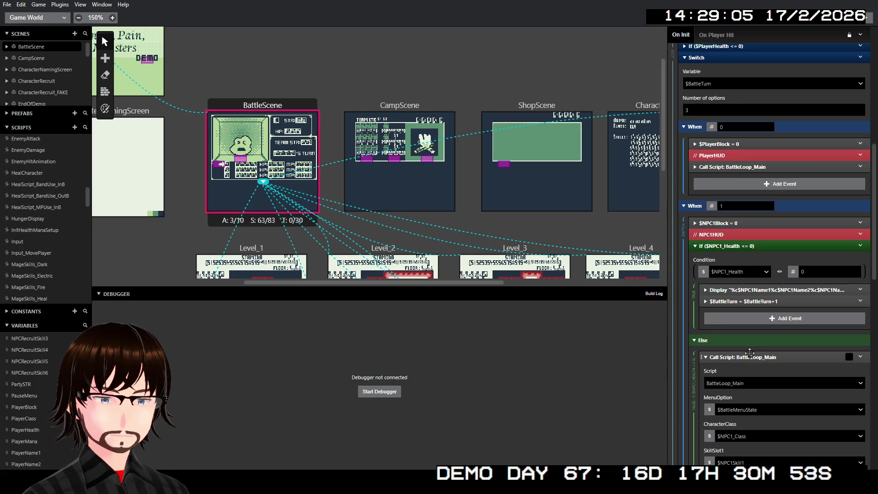
{"action": "left_click", "coordinate": [749, 356]}
{"action": "scroll", "coordinate": [752, 329], "scroll_direction": "down", "scroll_amount": 5}
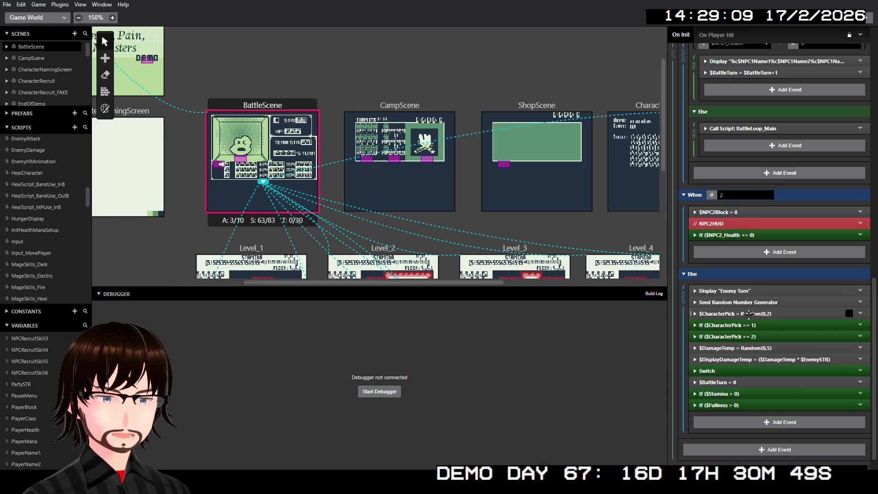
{"action": "left_click", "coordinate": [749, 314]}
{"action": "left_click", "coordinate": [739, 339]}
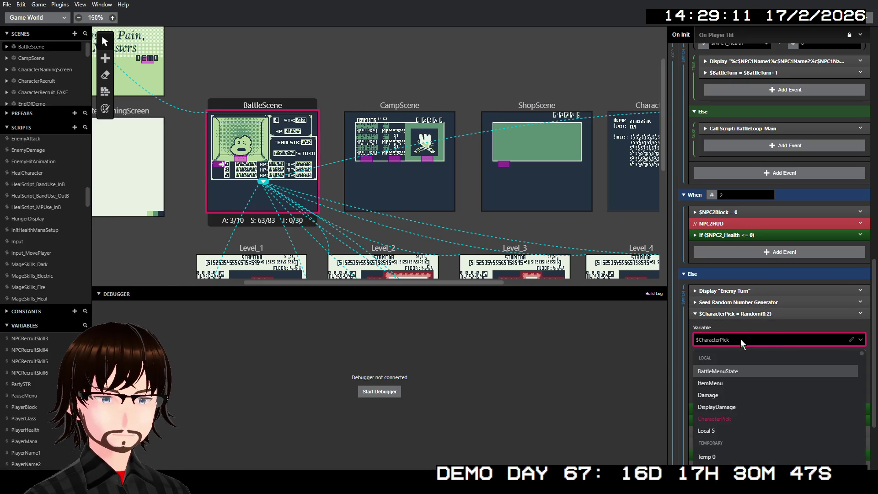
{"action": "left_click", "coordinate": [740, 338]}
{"action": "left_click", "coordinate": [743, 314]}
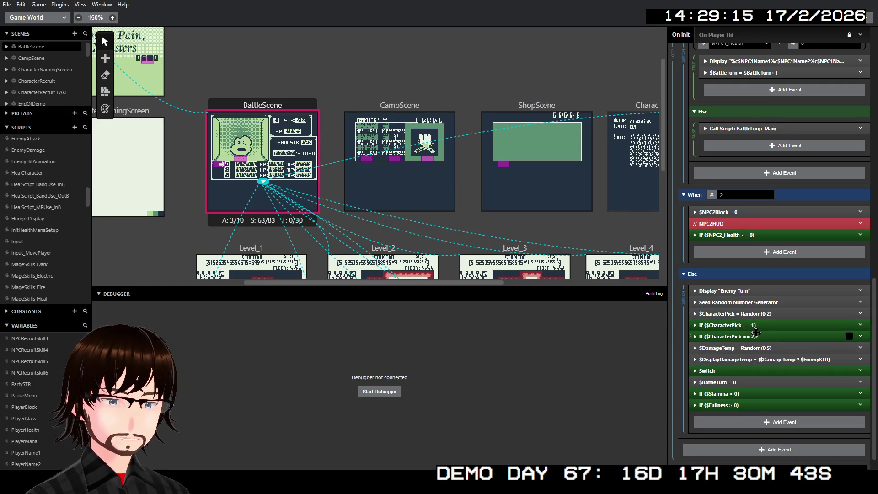
{"action": "scroll", "coordinate": [755, 332], "scroll_direction": "down", "scroll_amount": 1}
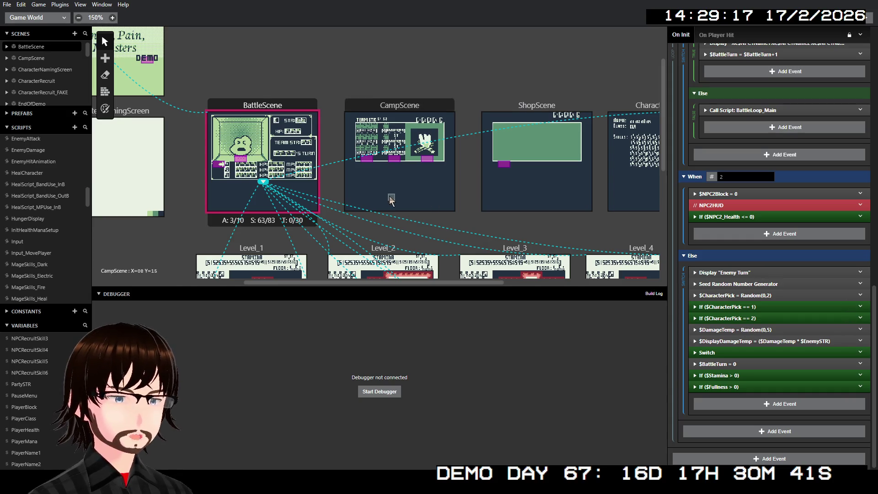
{"action": "scroll", "coordinate": [389, 196], "scroll_direction": "down", "scroll_amount": 10}
- In Level_6, pass the global StaminaBar variable as MapsPreLoopInit's StamBar parameter
{"action": "left_click", "coordinate": [264, 142]}
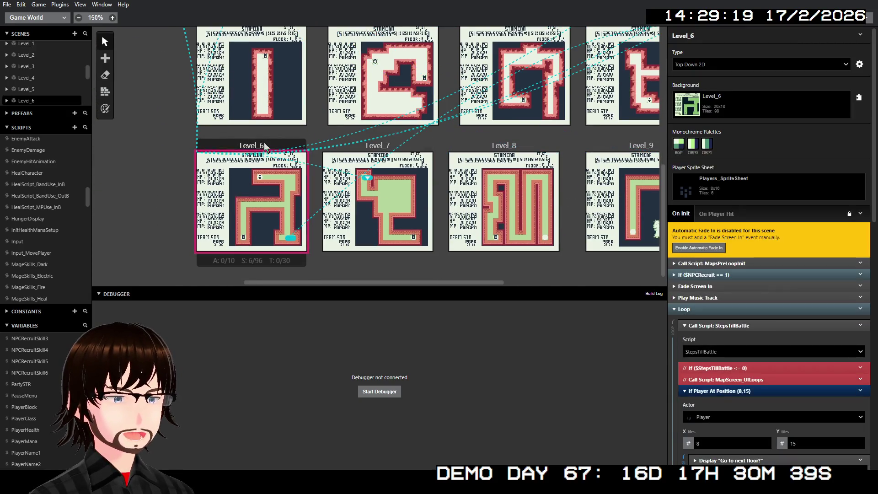
{"action": "left_click", "coordinate": [713, 263]}
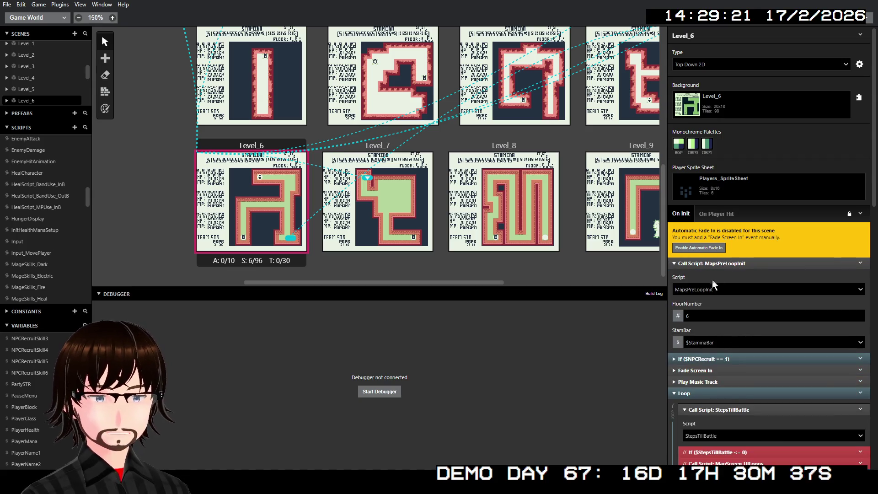
{"action": "left_click", "coordinate": [720, 340]}
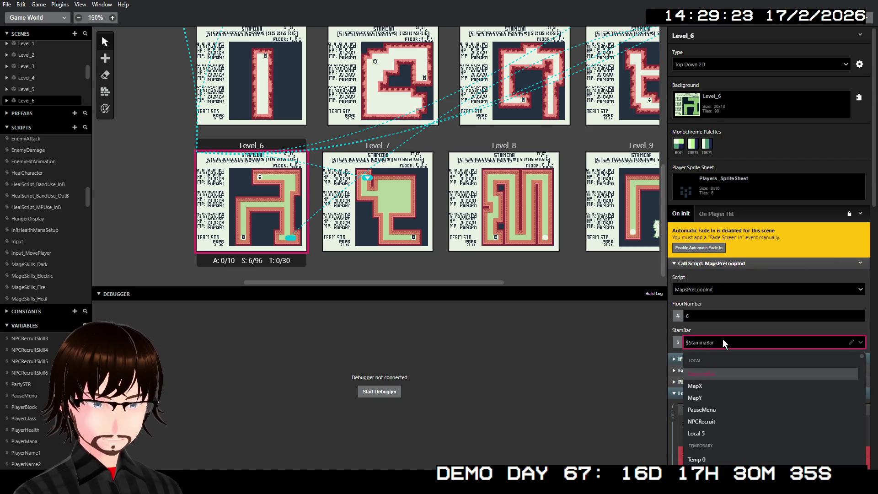
{"action": "type", "text": "sta"}
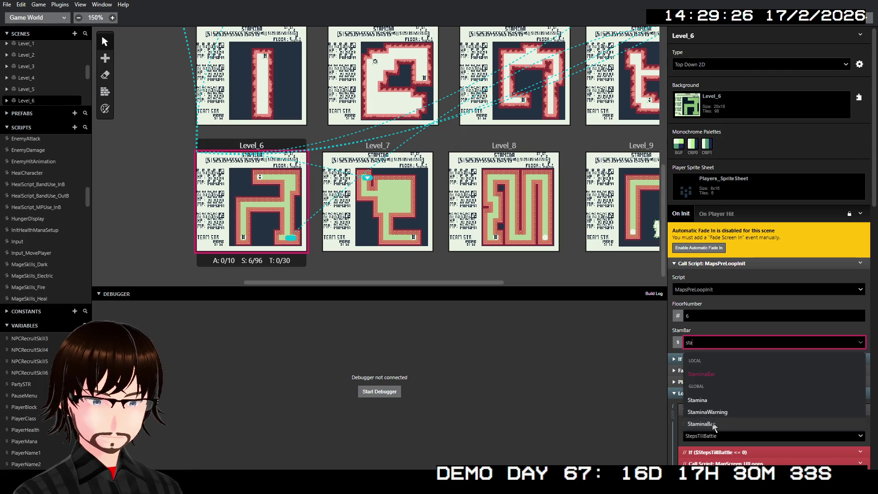
{"action": "left_click", "coordinate": [713, 424]}
{"action": "left_click", "coordinate": [725, 264]}
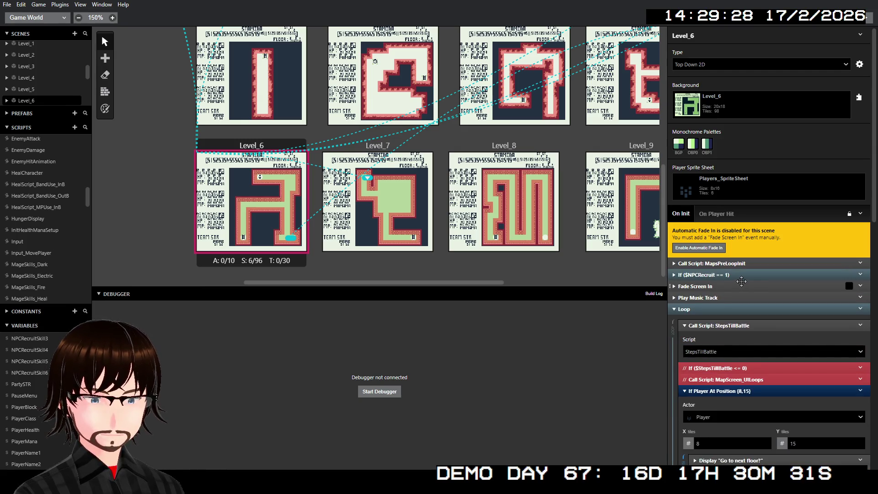
- Make Level_6's floor-exit Display Menu store its result in MenuChoice_global
{"action": "scroll", "coordinate": [731, 311], "scroll_direction": "down", "scroll_amount": 2}
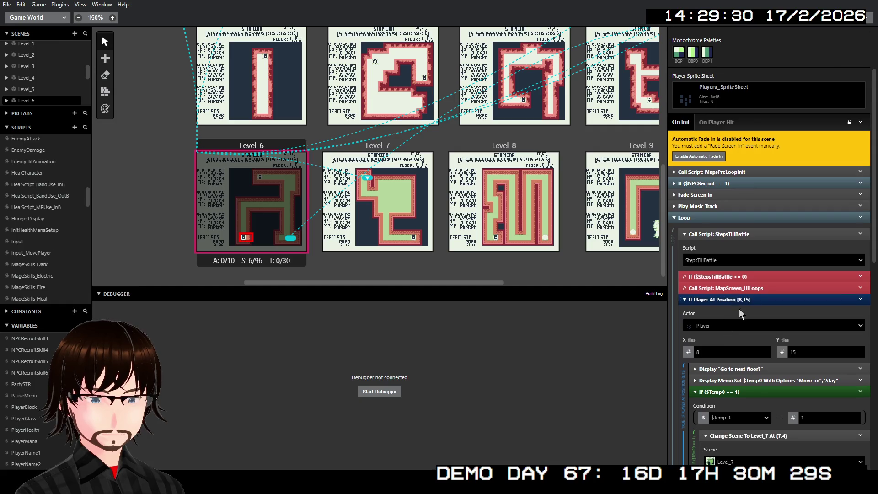
{"action": "scroll", "coordinate": [738, 306], "scroll_direction": "down", "scroll_amount": 2}
{"action": "left_click", "coordinate": [741, 289]}
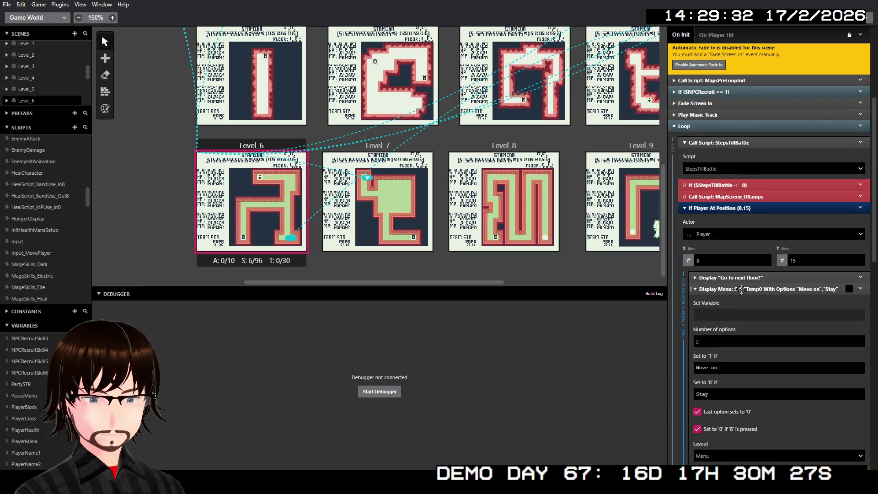
{"action": "left_click", "coordinate": [718, 315]}
{"action": "type", "text": "menu"}
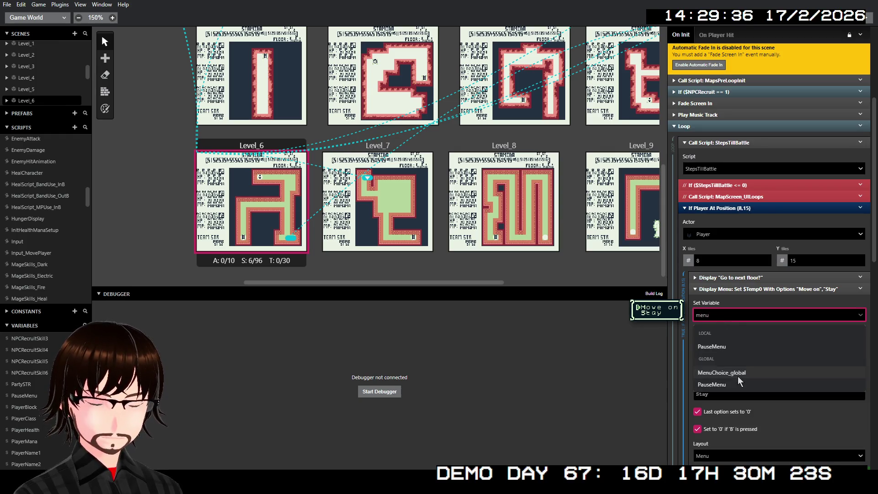
{"action": "left_click", "coordinate": [737, 375]}
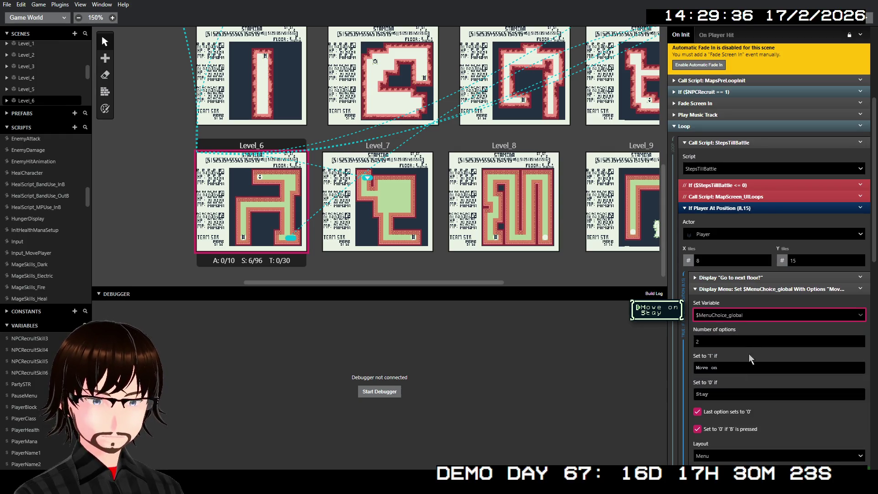
{"action": "left_click", "coordinate": [738, 289]}
- Change the following If condition to check $MenuChoice_global
{"action": "left_click", "coordinate": [722, 326]}
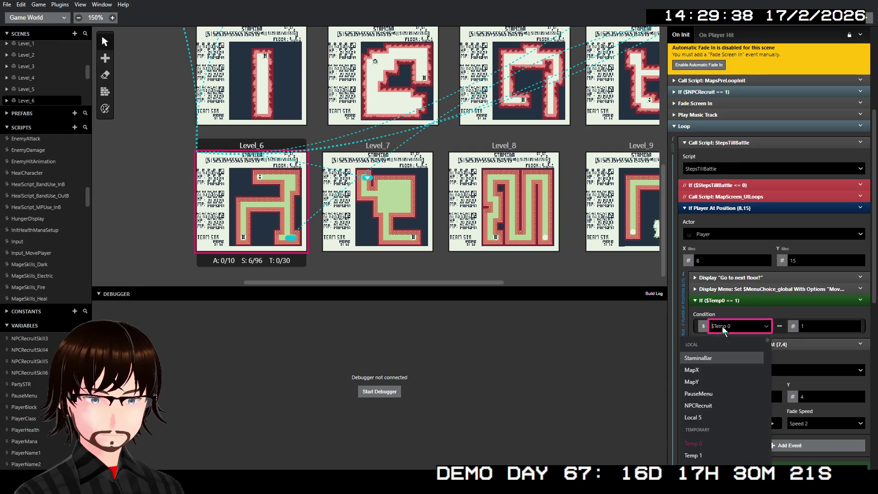
{"action": "type", "text": "menu"}
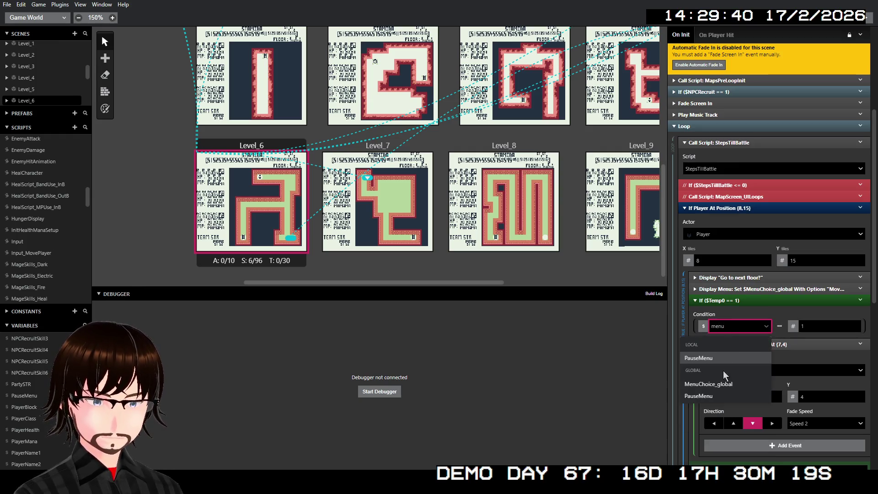
{"action": "left_click", "coordinate": [708, 384]}
{"action": "left_click", "coordinate": [753, 301]}
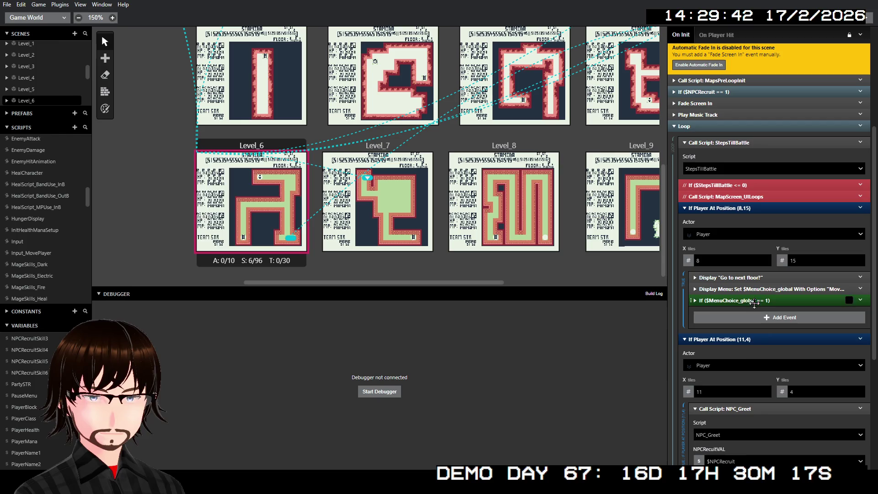
- Keep PauseMenu unchanged and pass the global StaminaBar to the Input call
{"action": "scroll", "coordinate": [736, 333], "scroll_direction": "down", "scroll_amount": 4}
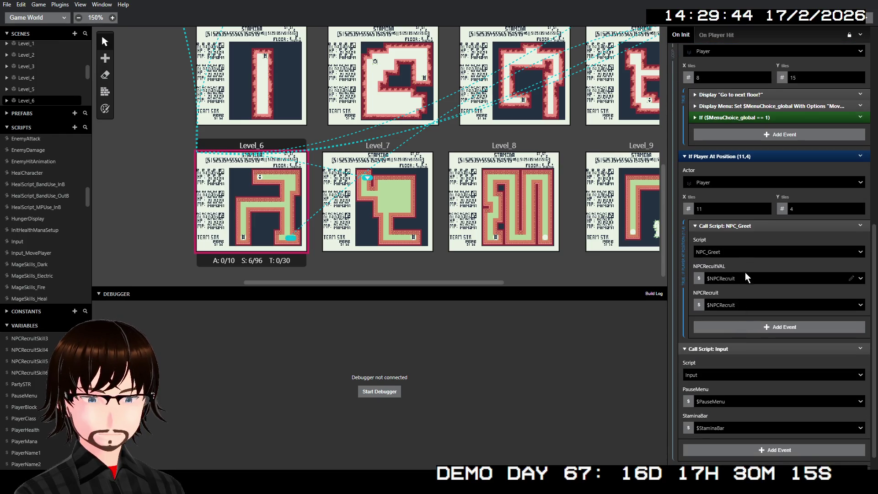
{"action": "left_click", "coordinate": [729, 399]}
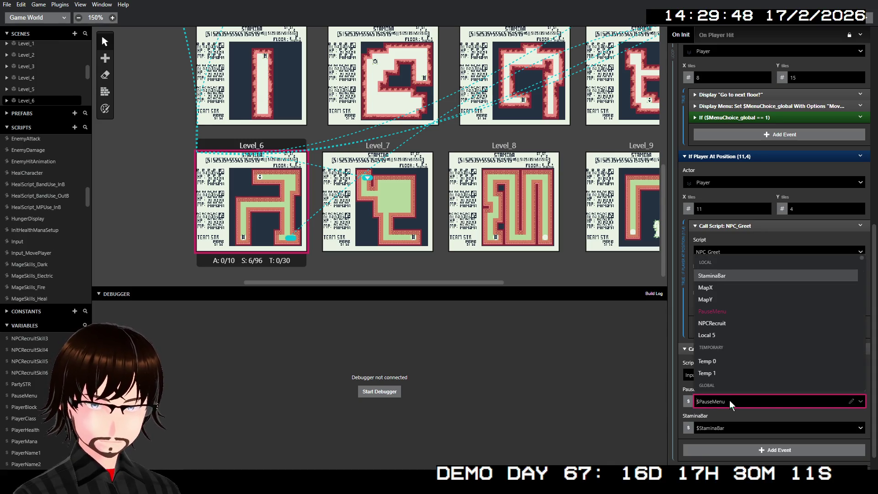
{"action": "type", "text": "p"}
{"action": "left_click", "coordinate": [729, 399]}
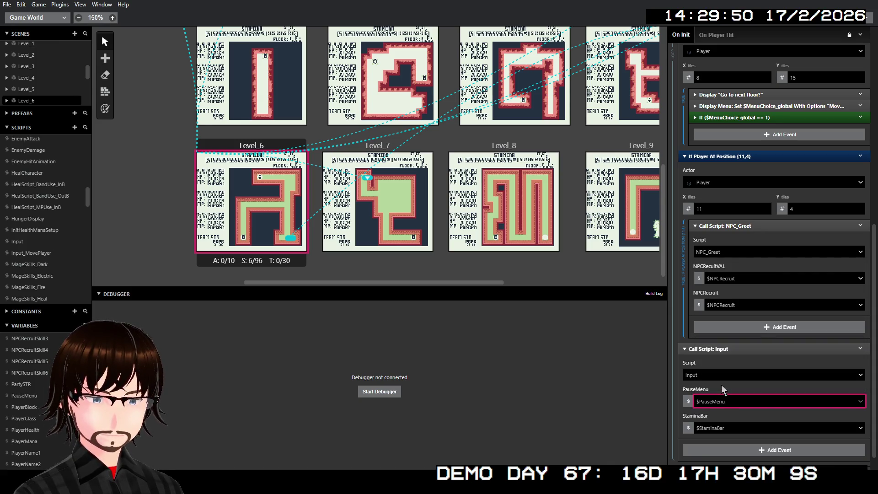
{"action": "left_click", "coordinate": [725, 427]}
{"action": "type", "text": "stam"}
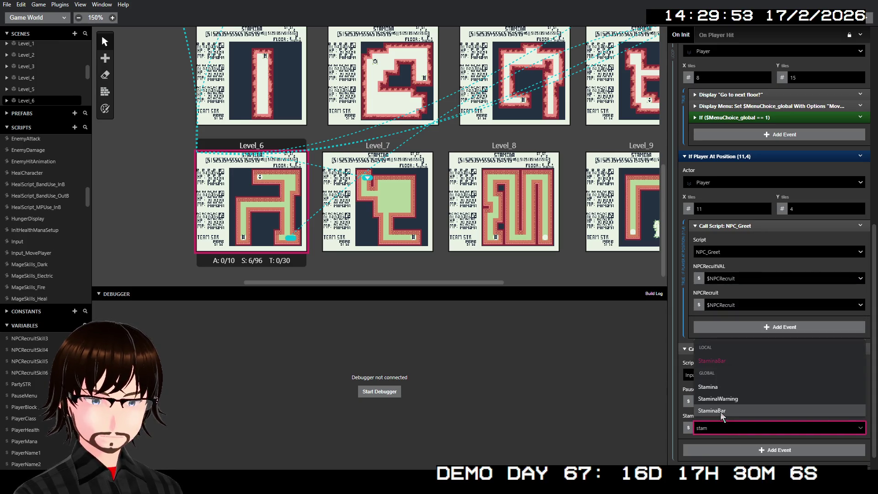
{"action": "left_click", "coordinate": [720, 410]}
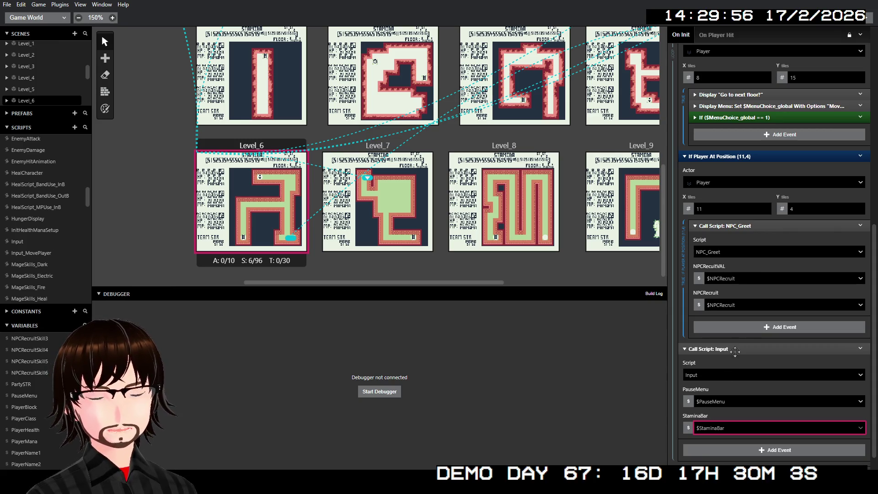
{"action": "left_click", "coordinate": [725, 349]}
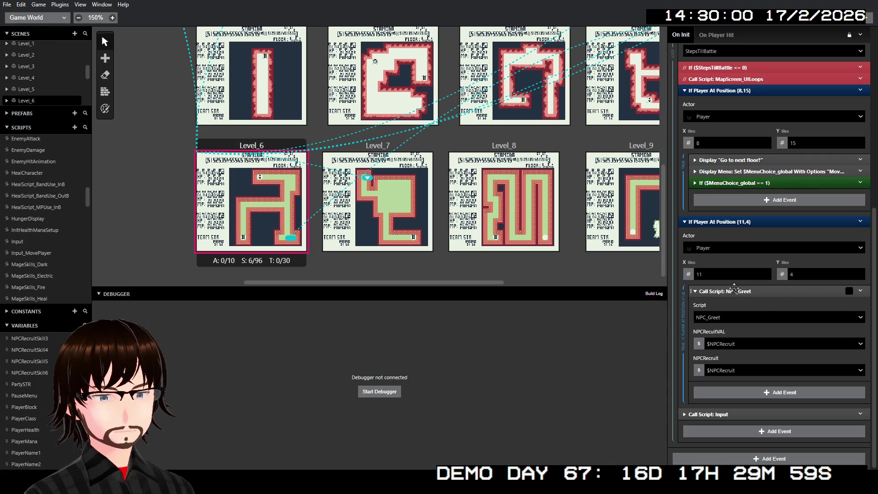
{"action": "scroll", "coordinate": [734, 288], "scroll_direction": "up", "scroll_amount": 1}
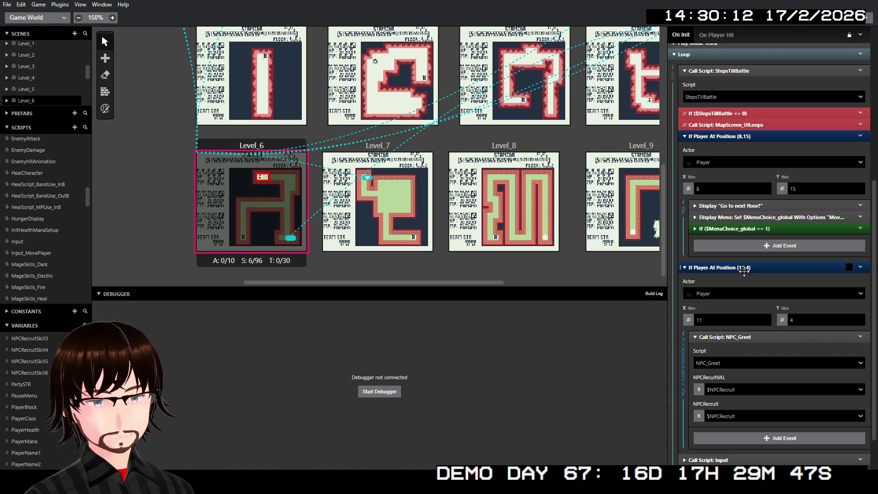
- Collapse Level_6's NPC_Greet call and (11,4) position check, and inspect the NPCRecruit condition
{"action": "scroll", "coordinate": [743, 270], "scroll_direction": "down", "scroll_amount": 1}
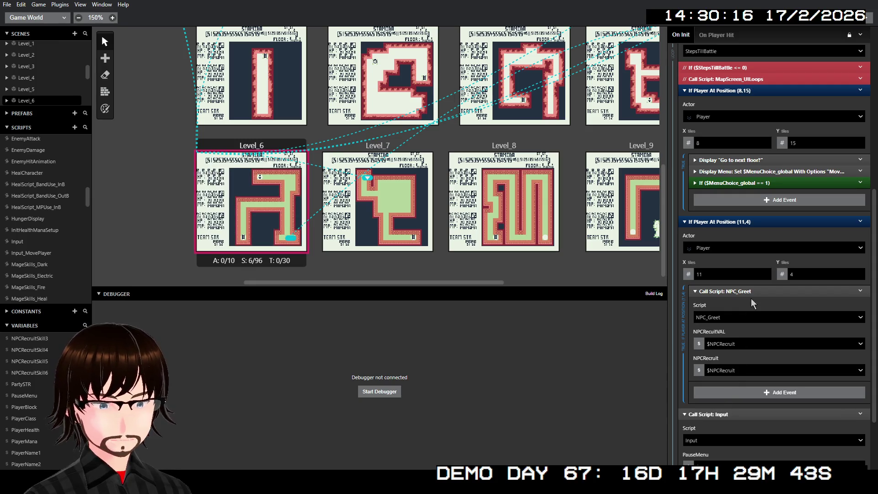
{"action": "left_click", "coordinate": [741, 290]}
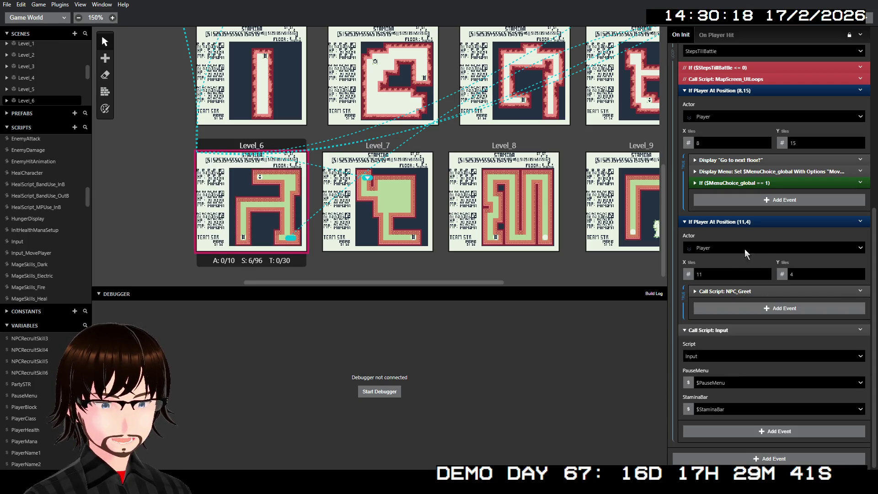
{"action": "left_click", "coordinate": [745, 222]}
{"action": "left_click", "coordinate": [734, 165]}
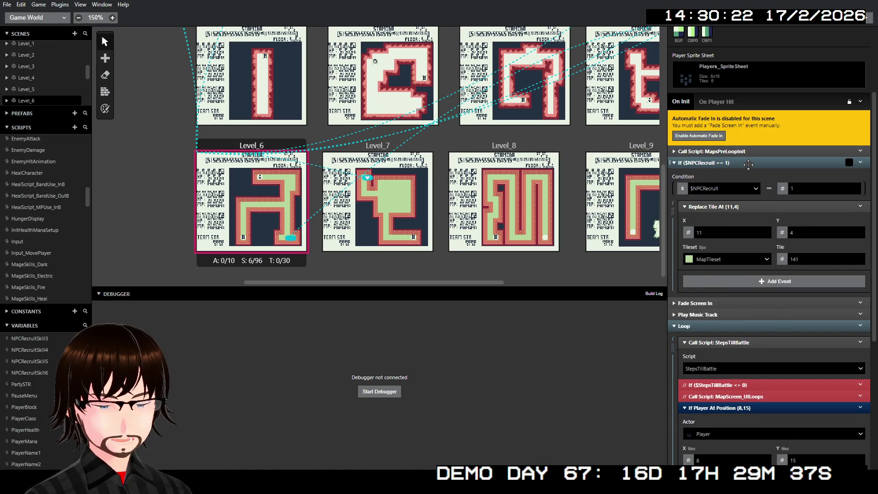
{"action": "left_click", "coordinate": [747, 164]}
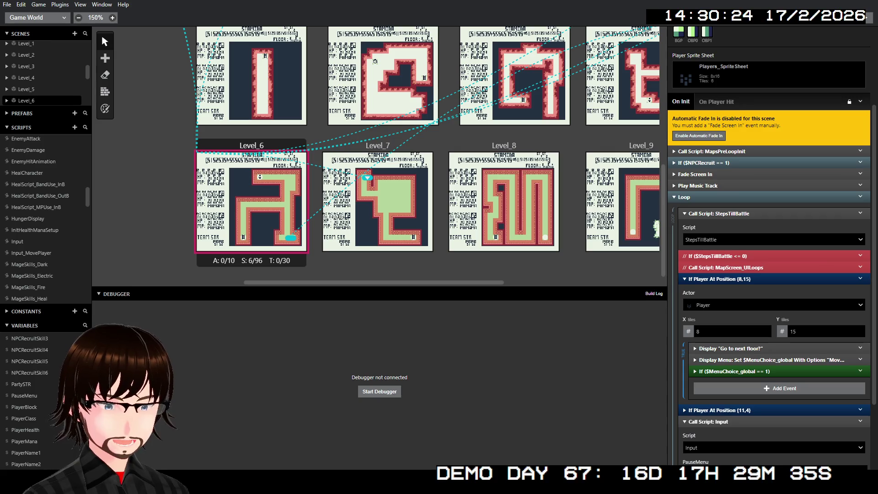
- Verify Input's $PauseMenu and $StaminaBar values, collapse the loop events, and open Level_7
{"action": "scroll", "coordinate": [780, 237], "scroll_direction": "down", "scroll_amount": 2}
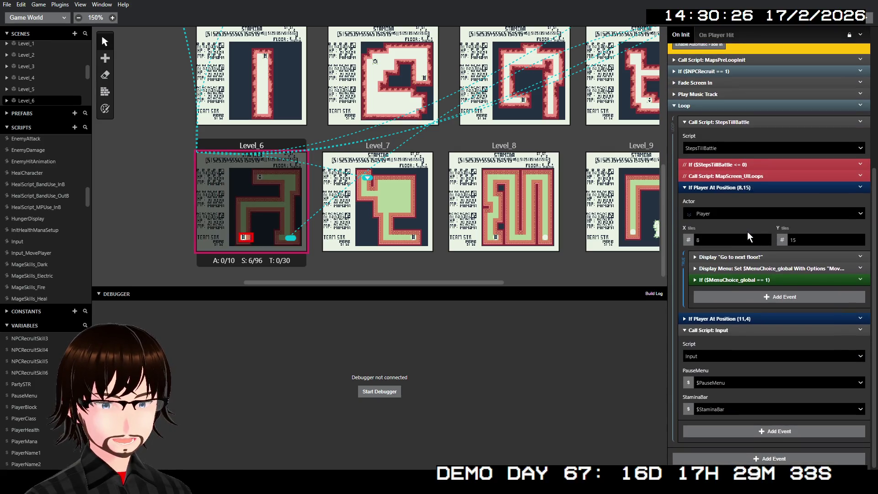
{"action": "left_click", "coordinate": [725, 383]}
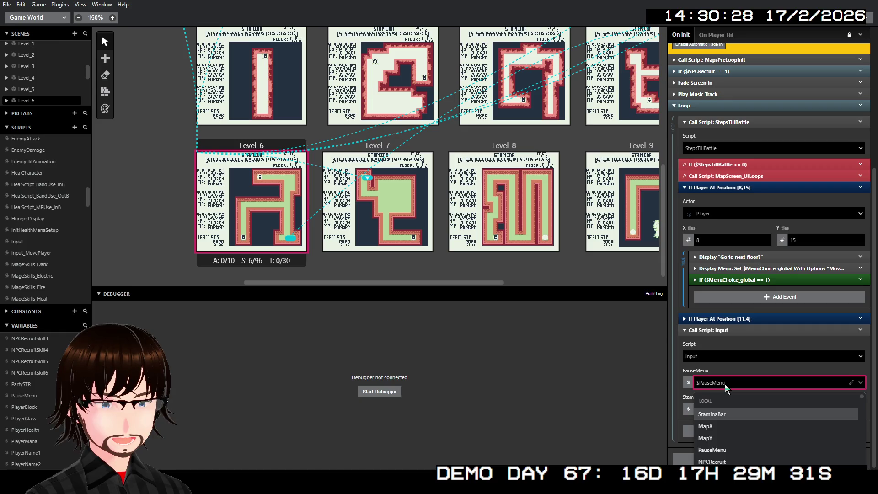
{"action": "left_click", "coordinate": [725, 383]}
{"action": "left_click", "coordinate": [730, 405]}
{"action": "left_click", "coordinate": [729, 405]}
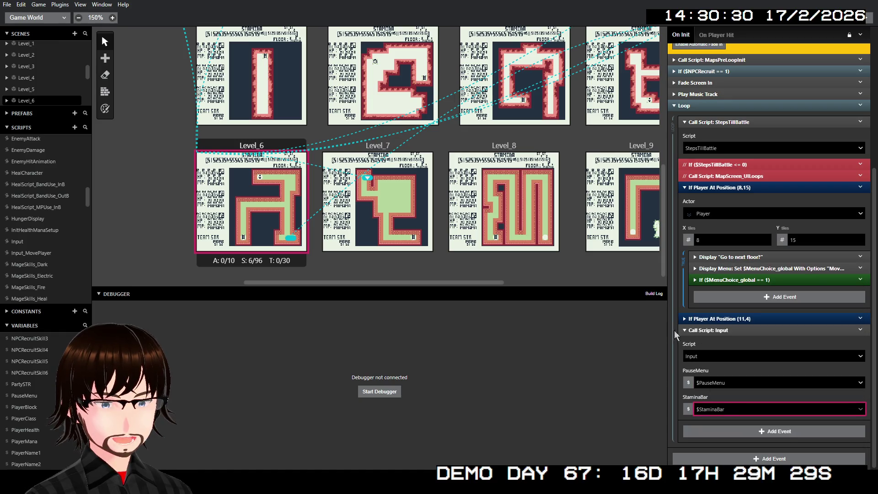
{"action": "left_click", "coordinate": [698, 332]}
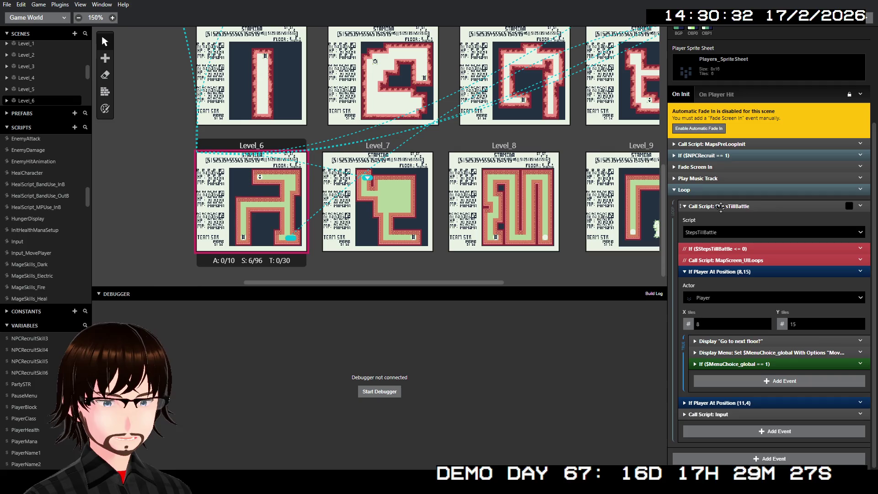
{"action": "left_click", "coordinate": [727, 271]}
{"action": "left_click", "coordinate": [719, 325]}
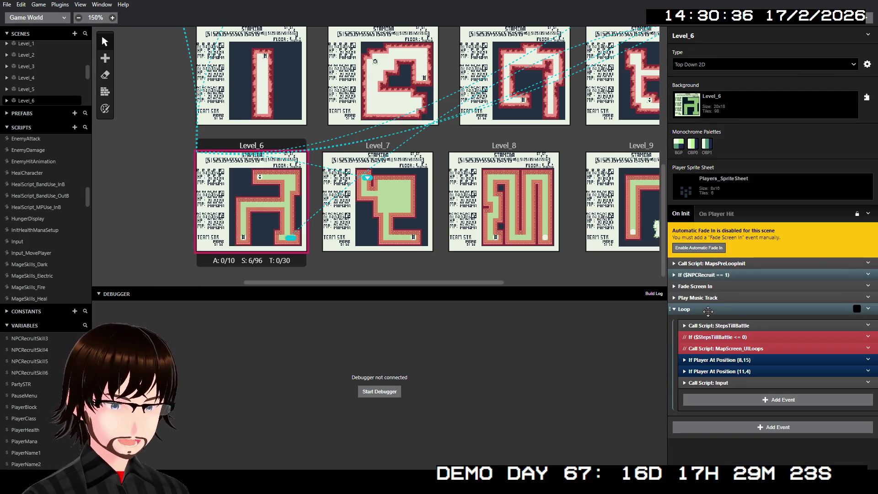
{"action": "left_click", "coordinate": [409, 144]}
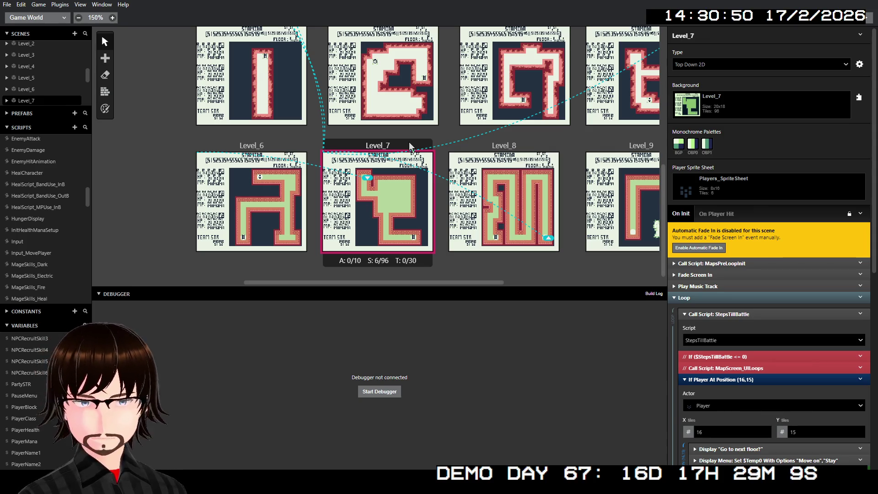
- Set Level_7's MapsPreLoopInit StamBar parameter to the global $StaminaBar
{"action": "left_click", "coordinate": [732, 263]}
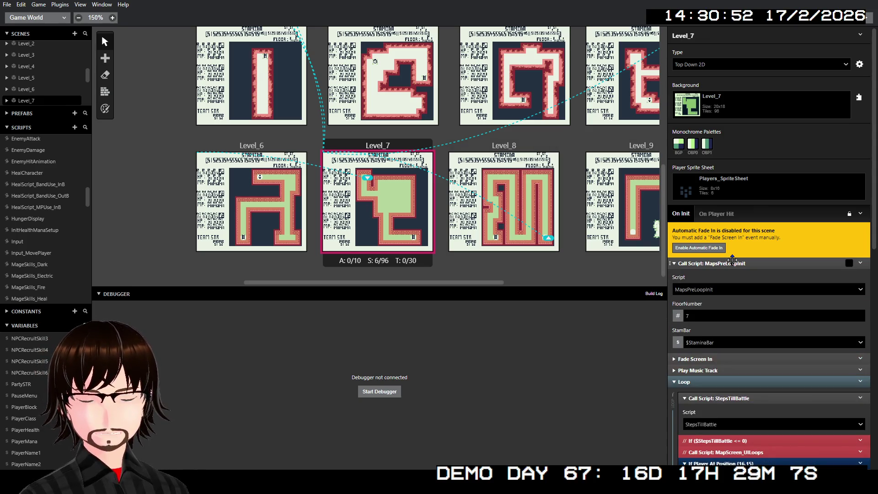
{"action": "left_click", "coordinate": [714, 342]}
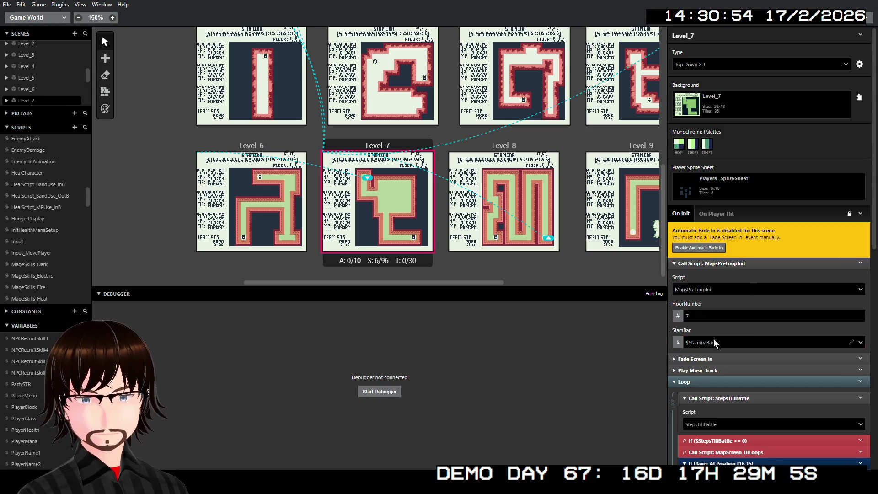
{"action": "type", "text": "stamin"}
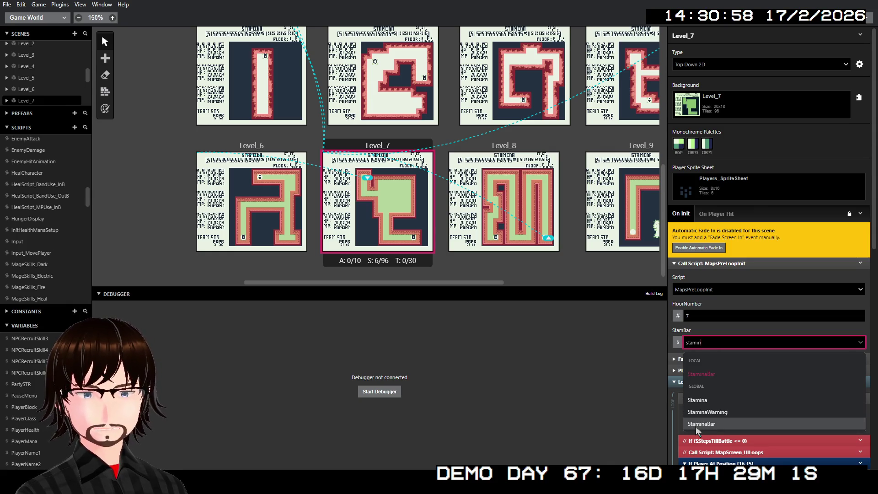
{"action": "left_click", "coordinate": [698, 424]}
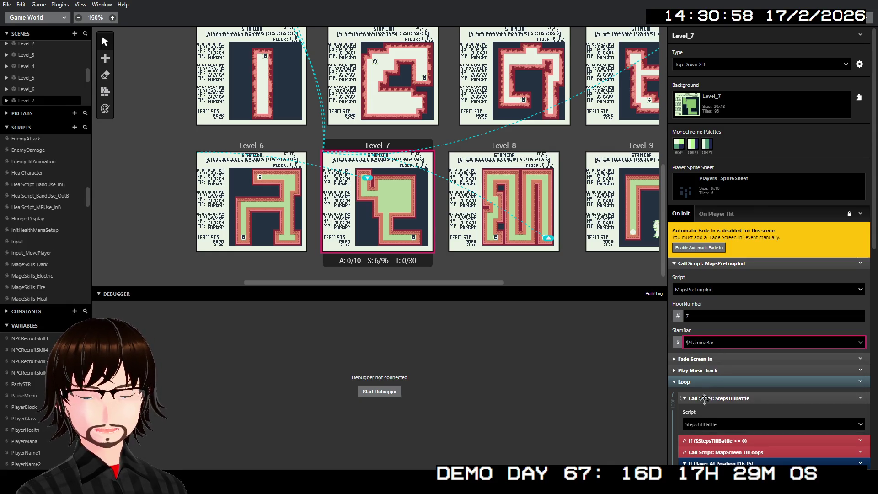
{"action": "left_click", "coordinate": [750, 262]}
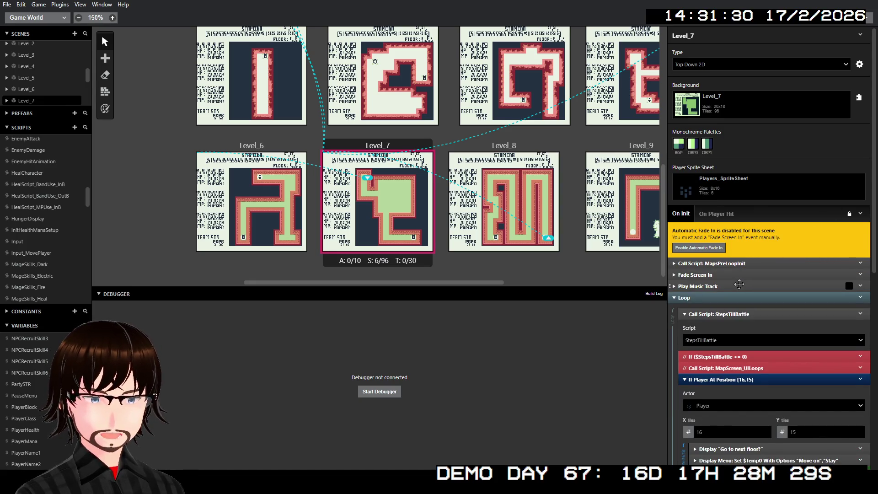
{"action": "scroll", "coordinate": [739, 284], "scroll_direction": "down", "scroll_amount": 2}
- Make Level_7's floor Display Menu store its result in MenuChoice_global
{"action": "scroll", "coordinate": [740, 224], "scroll_direction": "down", "scroll_amount": 1}
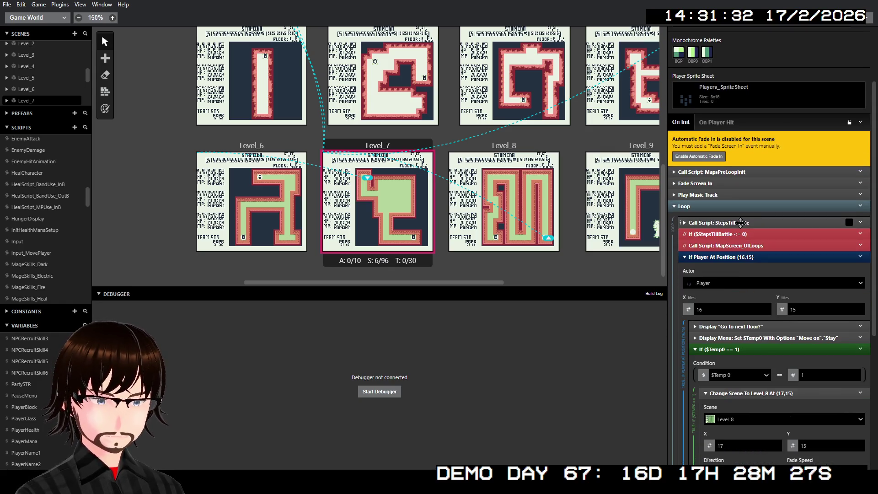
{"action": "left_click", "coordinate": [742, 338]}
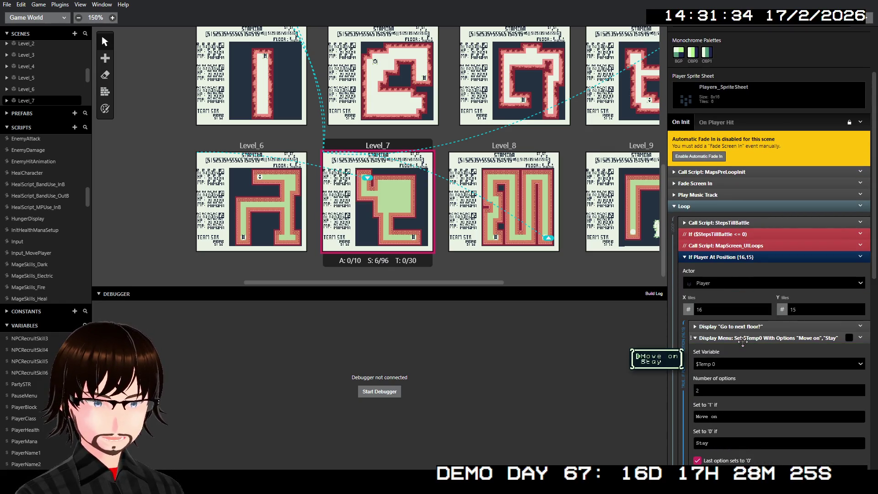
{"action": "left_click", "coordinate": [726, 364]}
{"action": "type", "text": "me"}
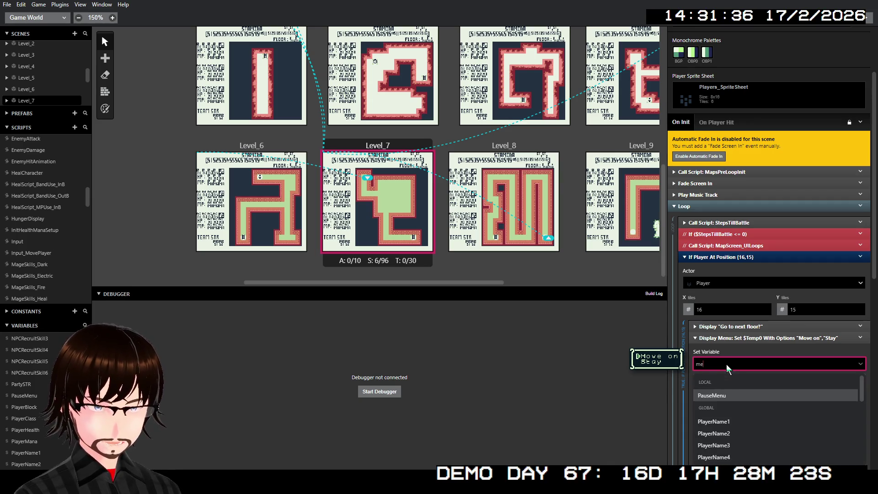
{"action": "type", "text": "nu"}
{"action": "left_click", "coordinate": [738, 422]}
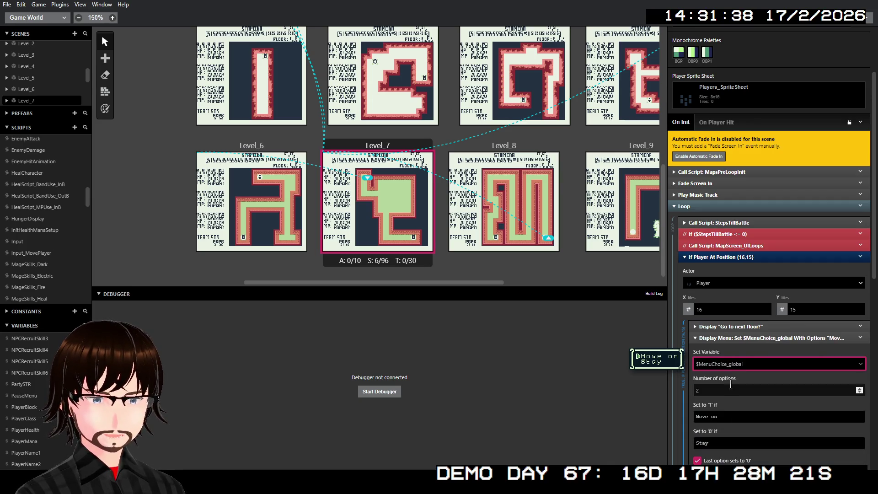
{"action": "left_click", "coordinate": [745, 338]}
- Change the If condition to test $MenuChoice_global == 1 and check its Else branch
{"action": "left_click", "coordinate": [740, 379]}
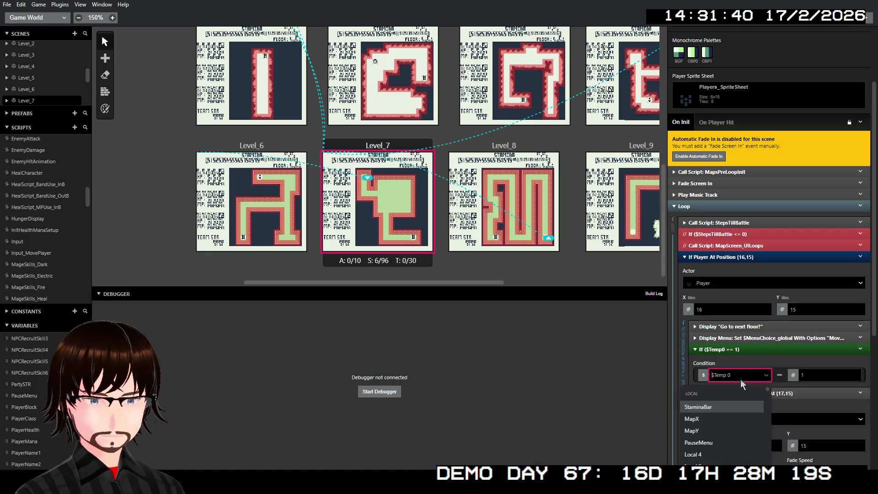
{"action": "type", "text": "menu"}
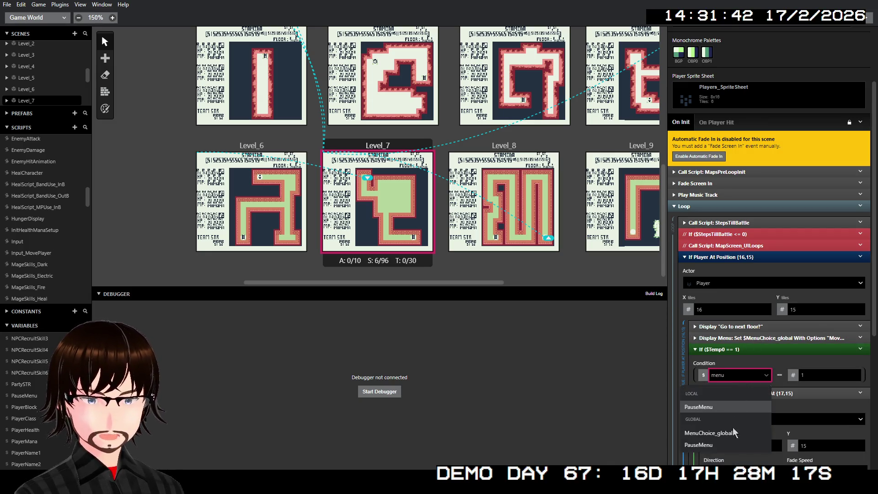
{"action": "left_click", "coordinate": [732, 431]}
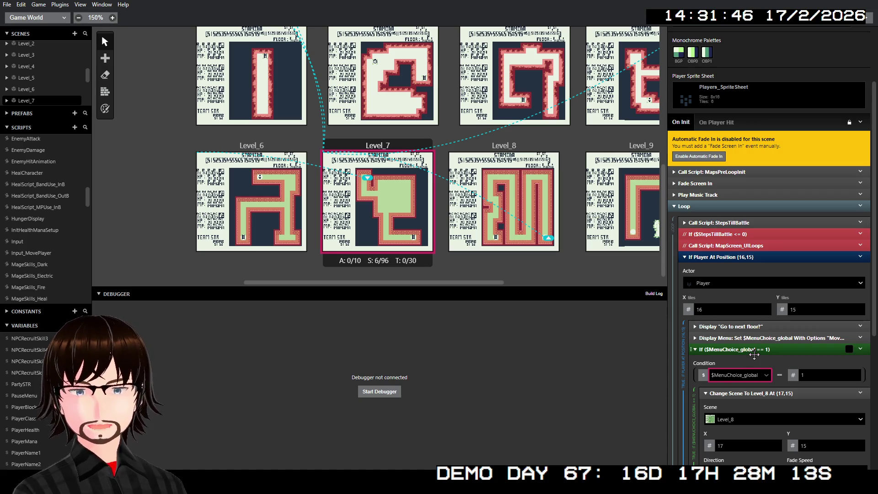
{"action": "scroll", "coordinate": [754, 354], "scroll_direction": "down", "scroll_amount": 2}
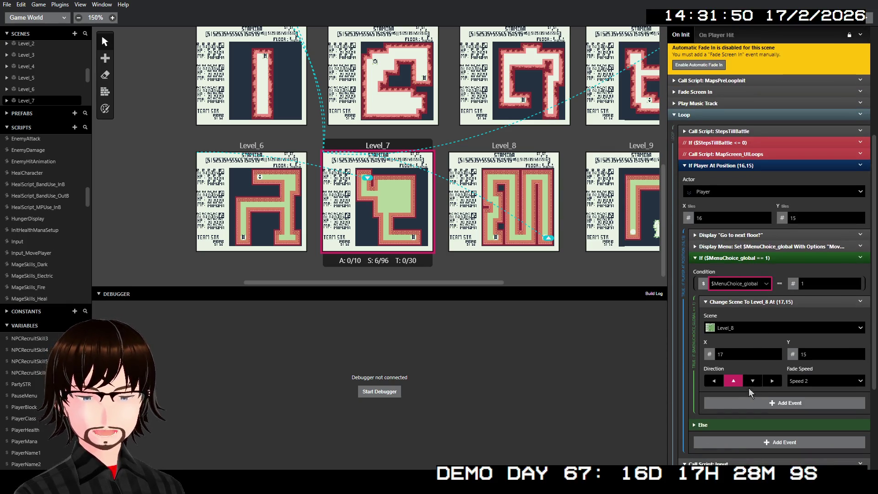
{"action": "left_click", "coordinate": [723, 424]}
{"action": "left_click", "coordinate": [722, 424]}
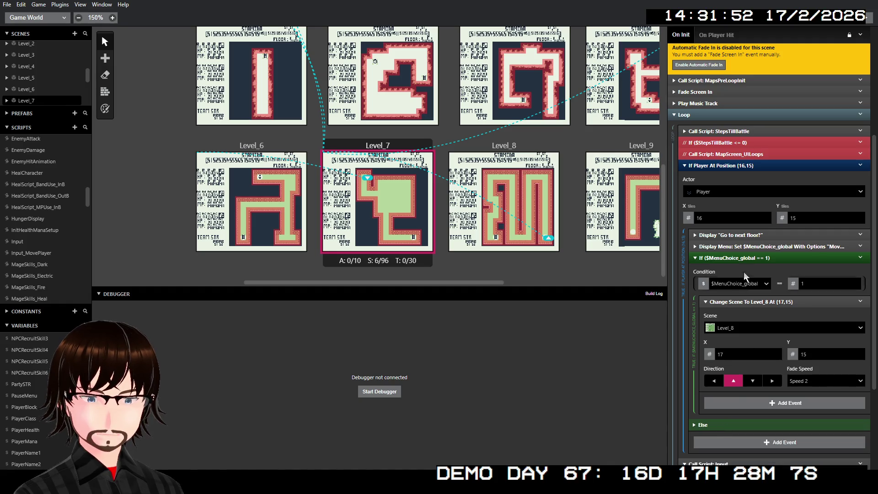
{"action": "left_click", "coordinate": [740, 258]}
- Pass the global PauseMenu and StaminaBar variables to the Input call
{"action": "left_click", "coordinate": [732, 379]}
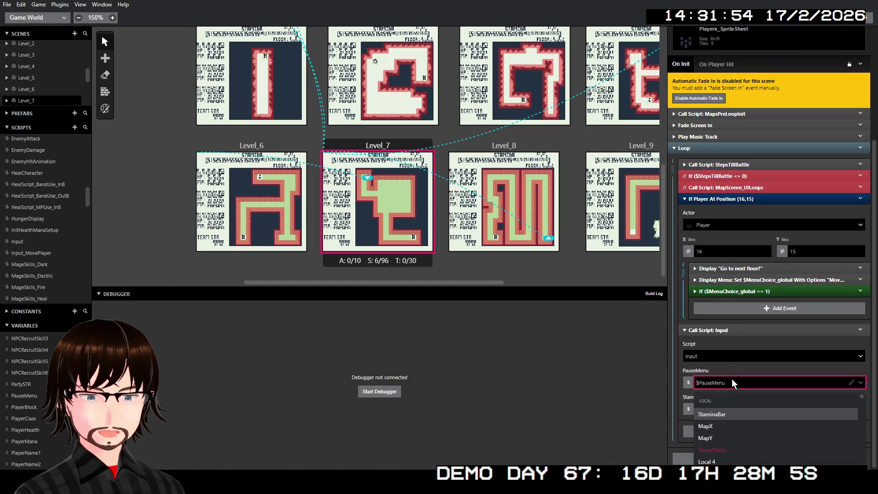
{"action": "type", "text": "pa"}
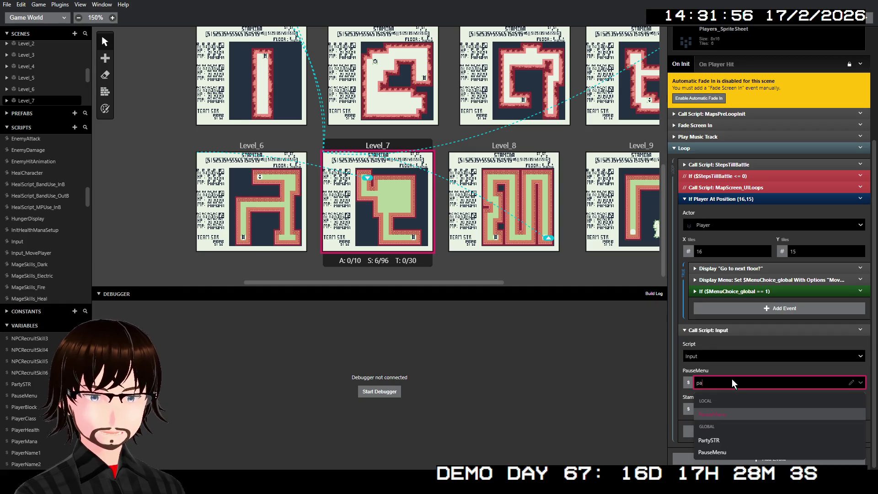
{"action": "left_click", "coordinate": [723, 449]}
{"action": "left_click", "coordinate": [734, 410]}
{"action": "type", "text": "sta"}
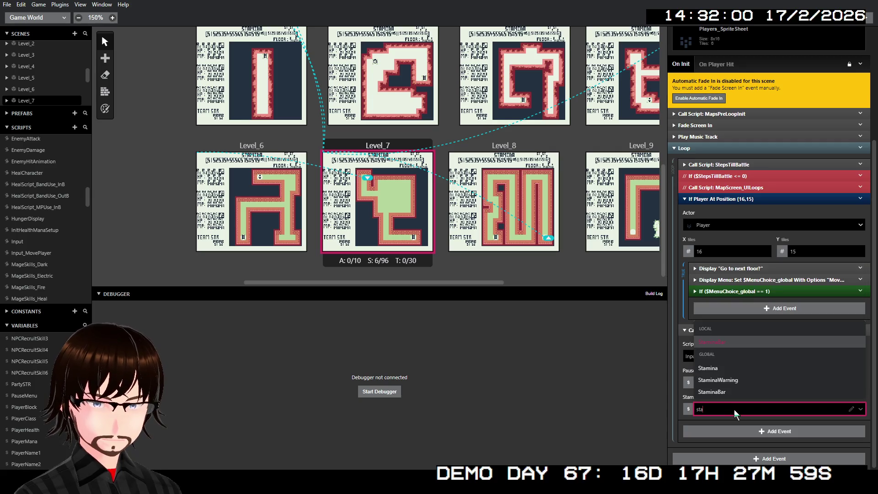
{"action": "left_click", "coordinate": [734, 392]}
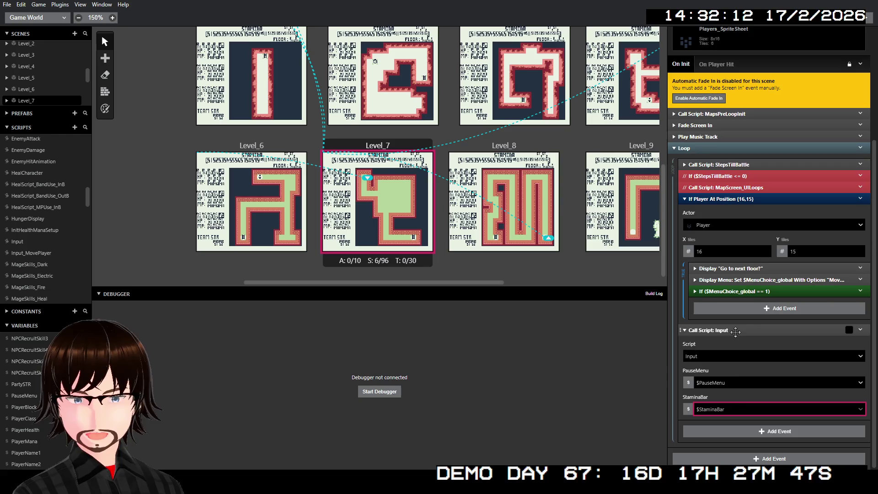
{"action": "left_click", "coordinate": [735, 330]}
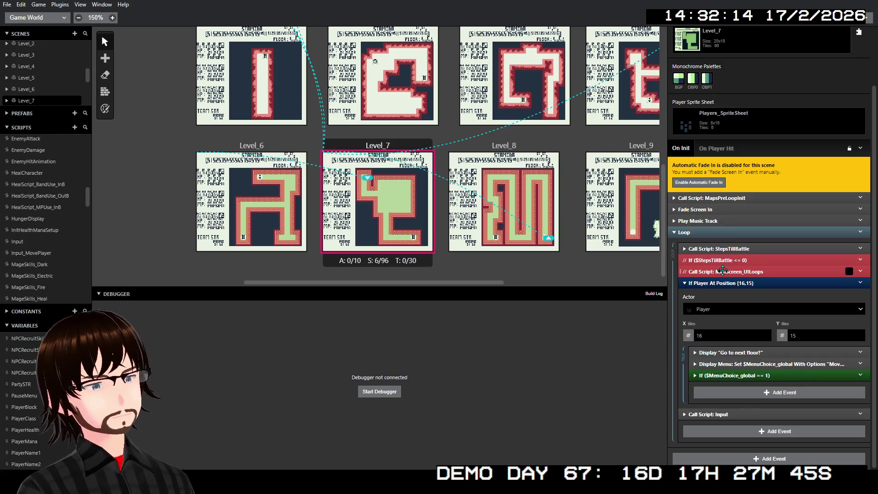
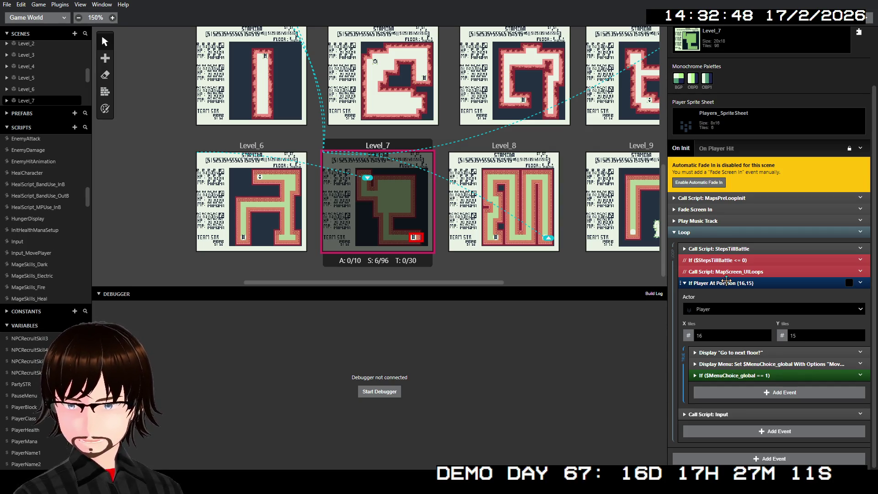
- Collapse Level_7's position check and expand Level_8's MapsPreLoopInit call
{"action": "left_click", "coordinate": [727, 282]}
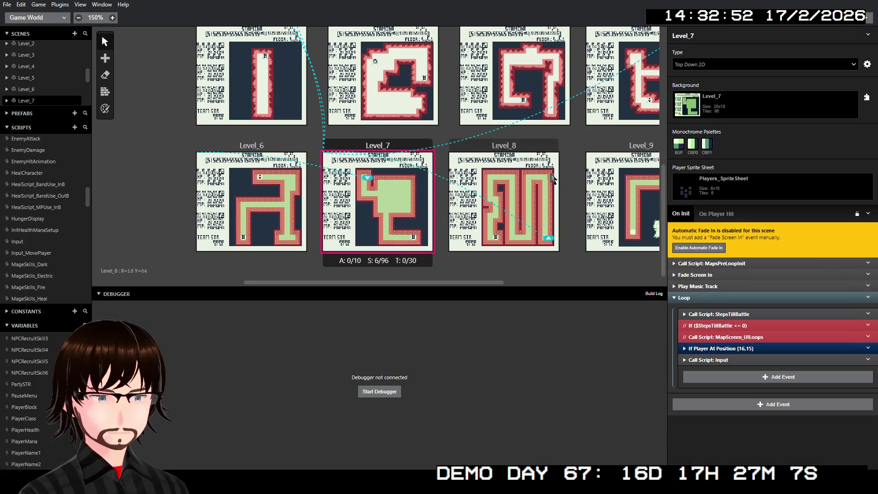
{"action": "left_click", "coordinate": [530, 143]}
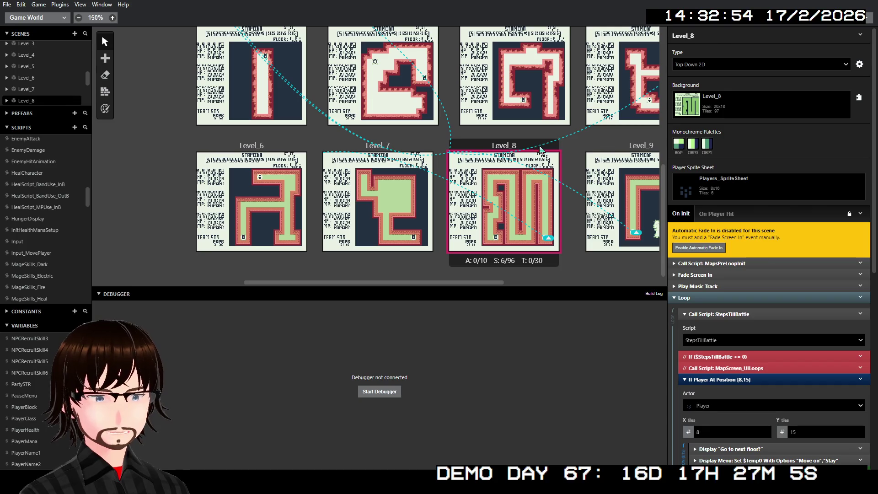
{"action": "scroll", "coordinate": [752, 328], "scroll_direction": "down", "scroll_amount": 4}
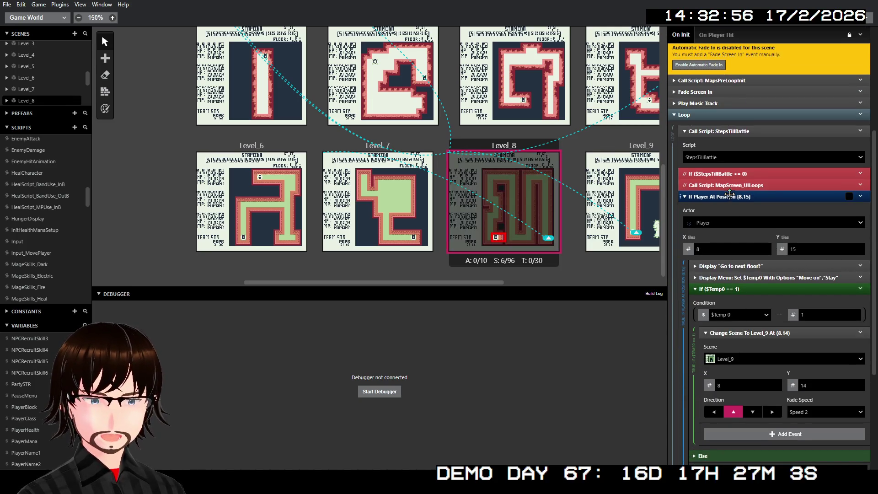
{"action": "left_click", "coordinate": [727, 131]}
{"action": "left_click", "coordinate": [729, 80]}
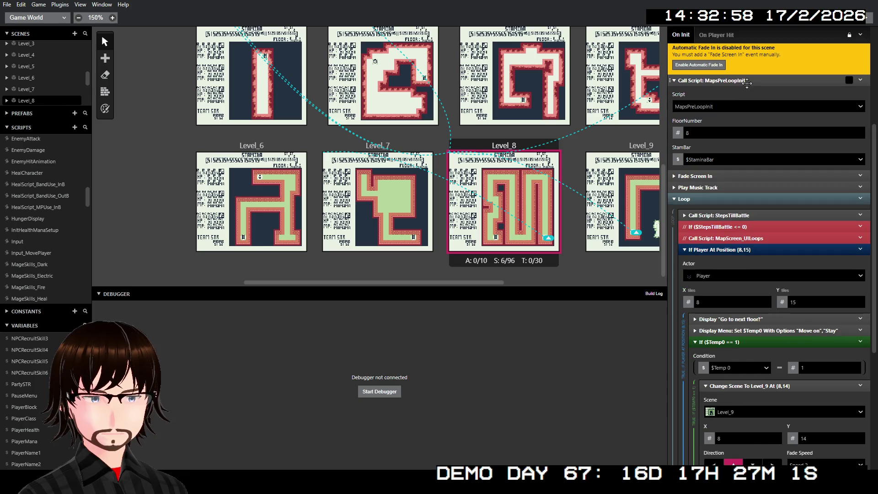
- Set MapsPreLoopInit's StamBar argument to $StaminaBar, then open that script
{"action": "left_click", "coordinate": [731, 155]}
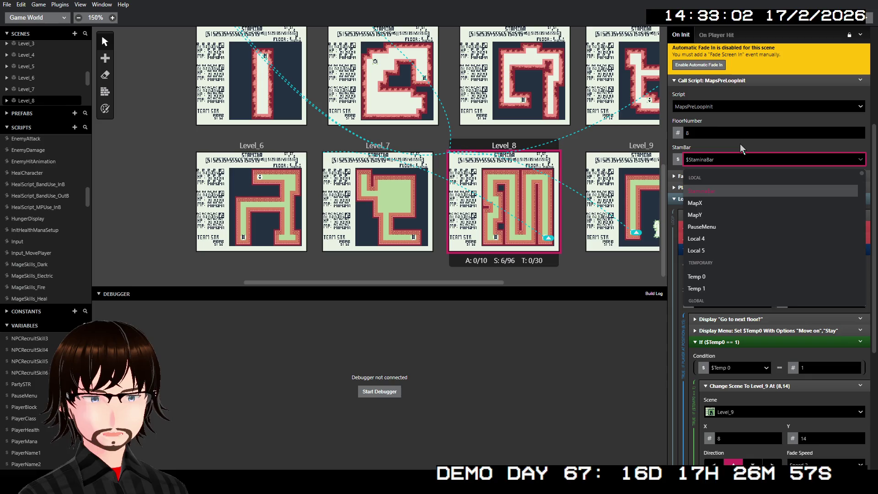
{"action": "type", "text": "s"}
{"action": "key", "text": "Return"}
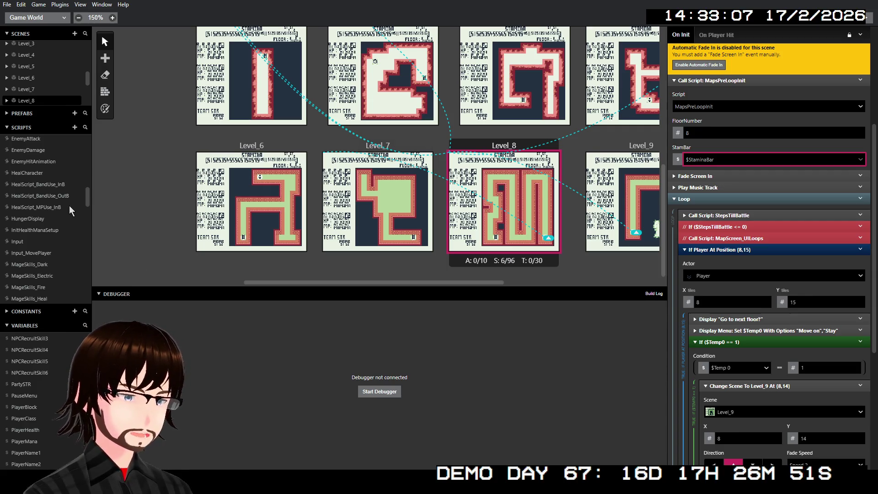
{"action": "scroll", "coordinate": [56, 211], "scroll_direction": "down", "scroll_amount": 5}
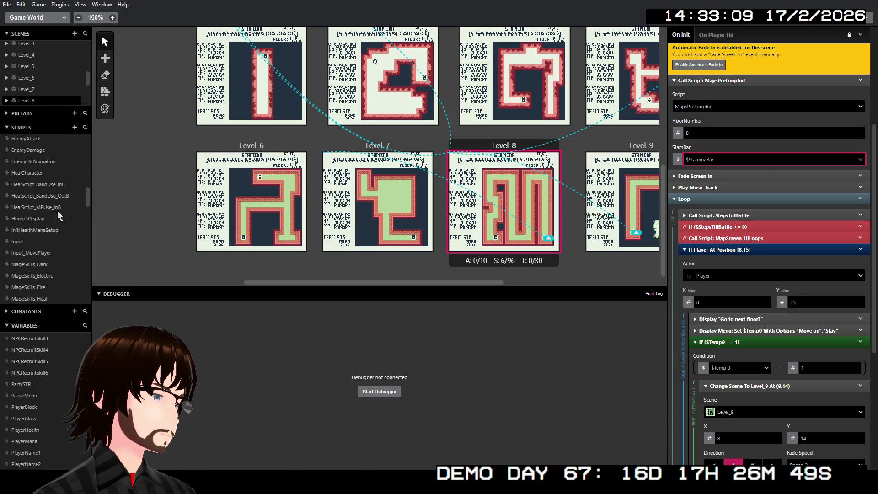
{"action": "scroll", "coordinate": [57, 210], "scroll_direction": "down", "scroll_amount": 1}
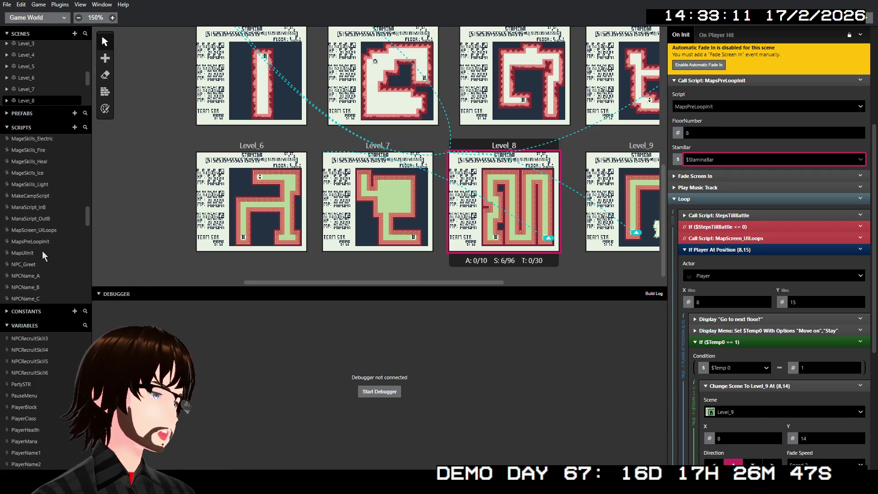
{"action": "left_click", "coordinate": [42, 241]}
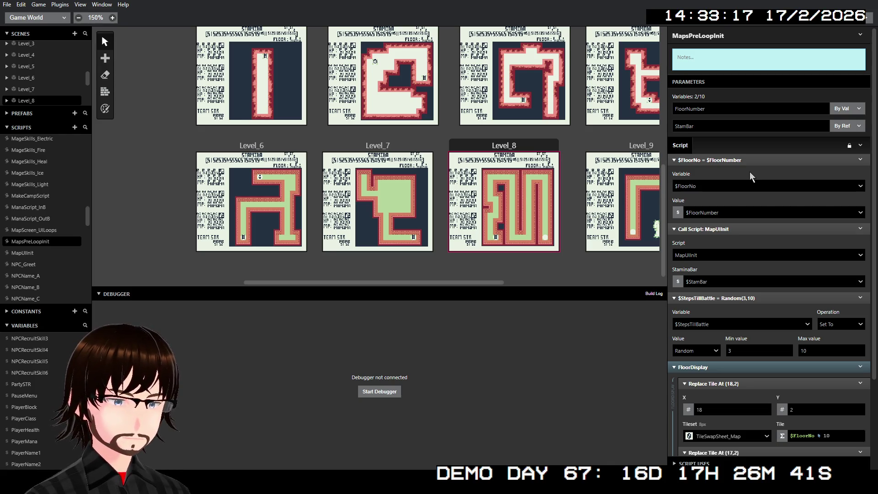
- In MapsPreLoopInit, pass the global $StaminaBar variable to MapUIInit's StaminaBar parameter
{"action": "left_click", "coordinate": [516, 147]}
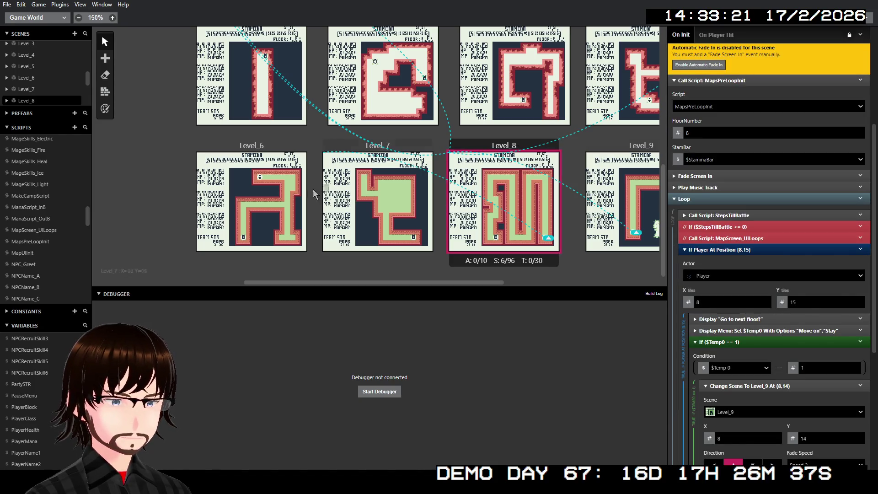
{"action": "left_click", "coordinate": [47, 241]}
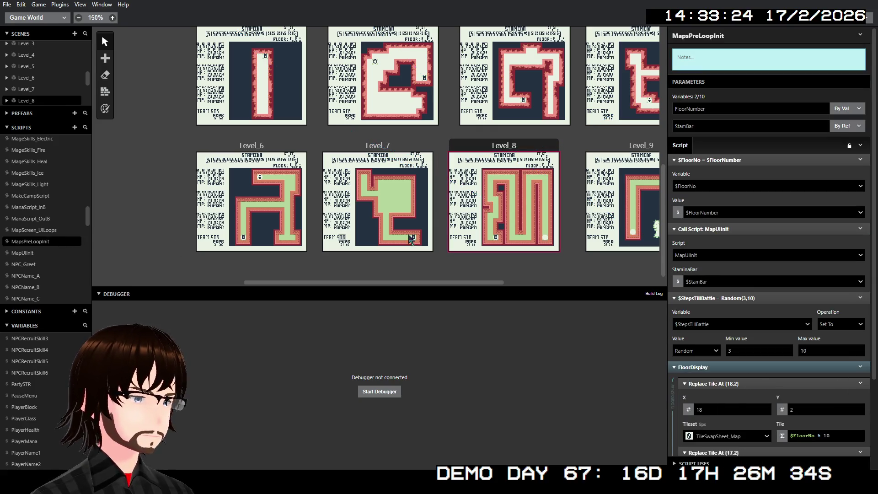
{"action": "left_click", "coordinate": [732, 281]}
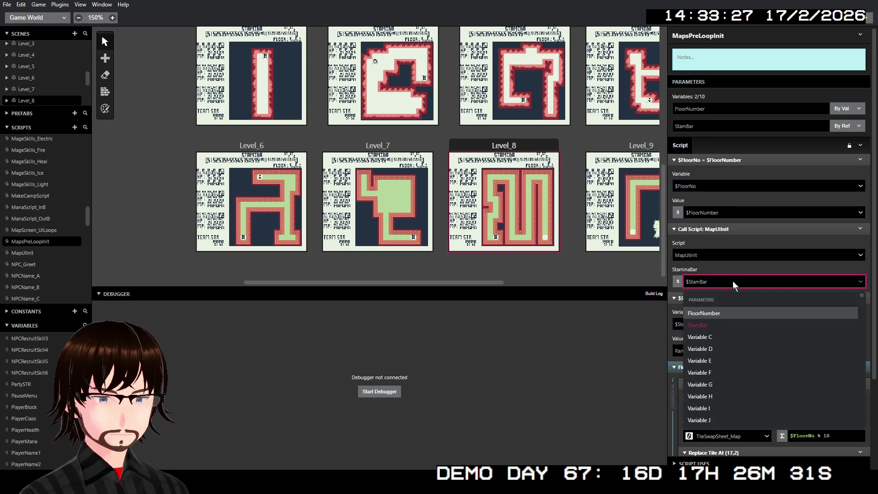
{"action": "type", "text": "sta"}
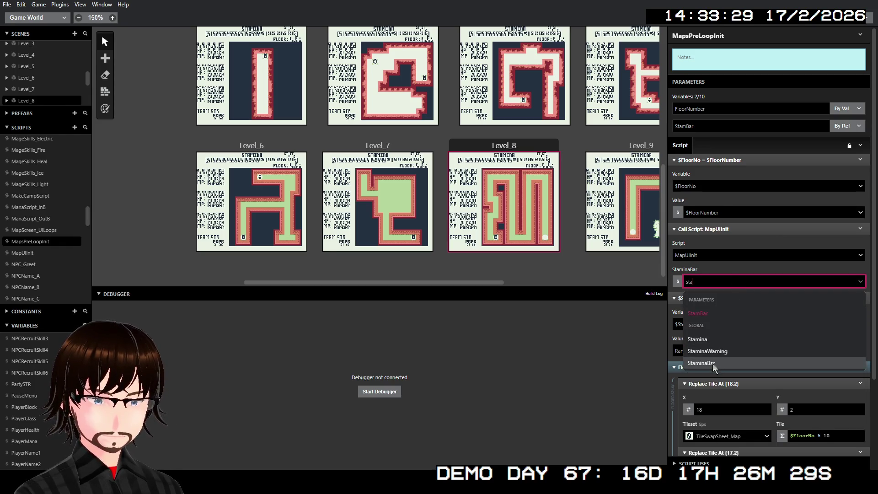
{"action": "left_click", "coordinate": [712, 363]}
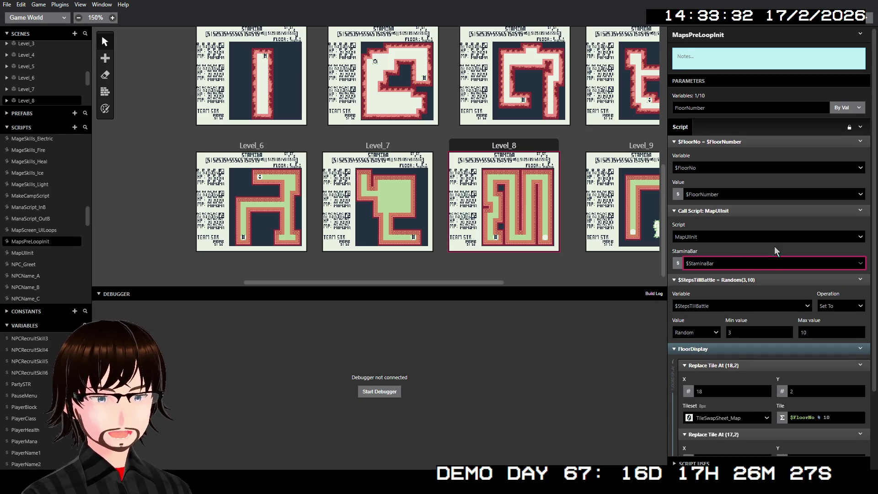
{"action": "scroll", "coordinate": [774, 246], "scroll_direction": "down", "scroll_amount": 2}
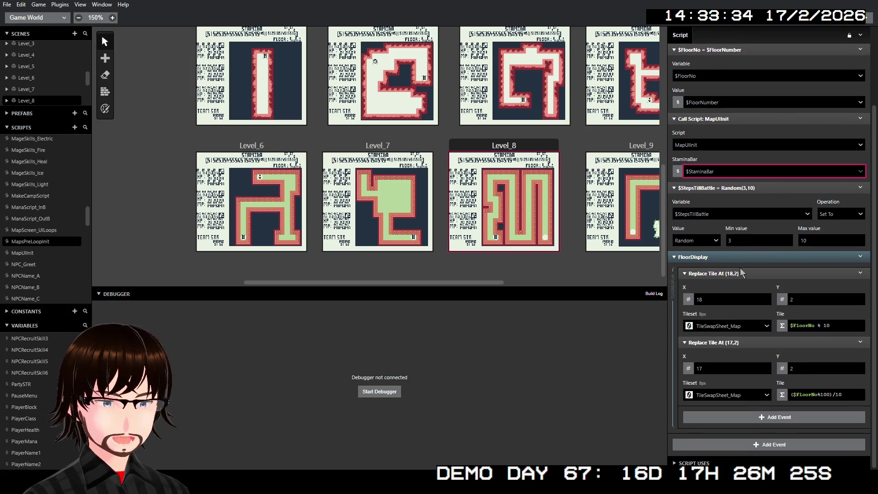
- In MapUIInit, set the first StaminaMeter For loop and its If condition to global $StaminaBar
{"action": "left_click", "coordinate": [23, 253]}
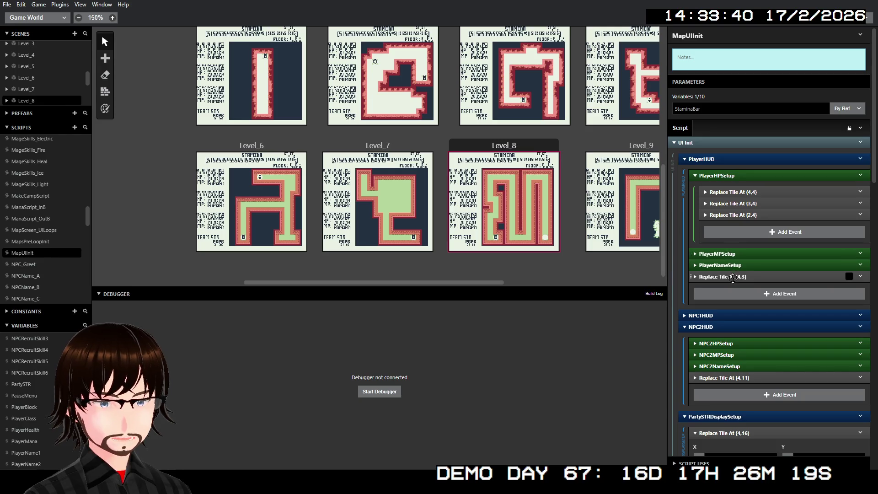
{"action": "scroll", "coordinate": [741, 285], "scroll_direction": "down", "scroll_amount": 5}
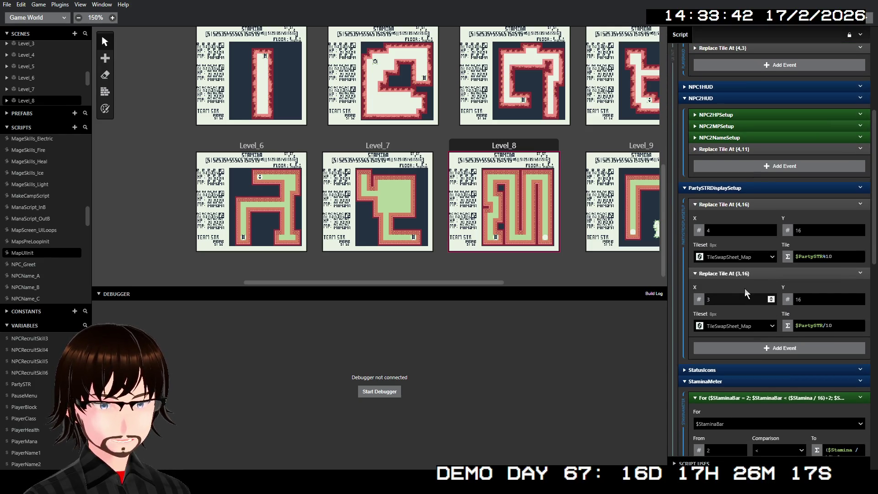
{"action": "scroll", "coordinate": [745, 289], "scroll_direction": "down", "scroll_amount": 5}
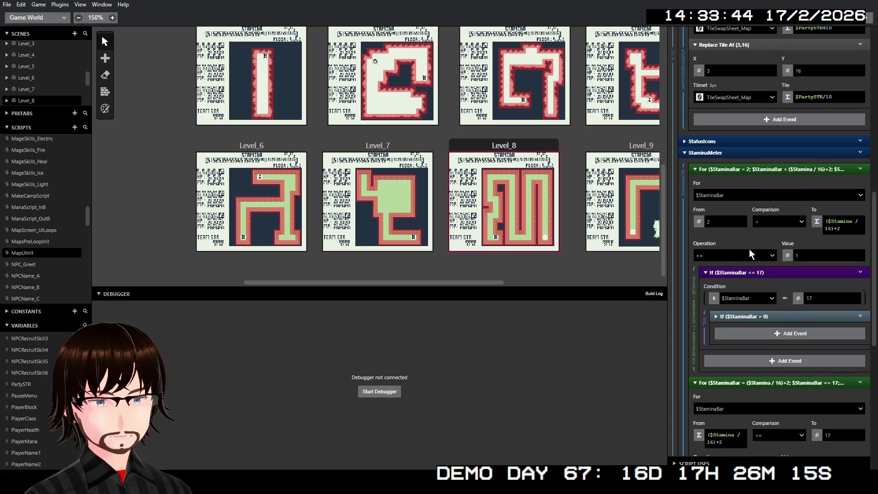
{"action": "scroll", "coordinate": [737, 196], "scroll_direction": "up", "scroll_amount": 10}
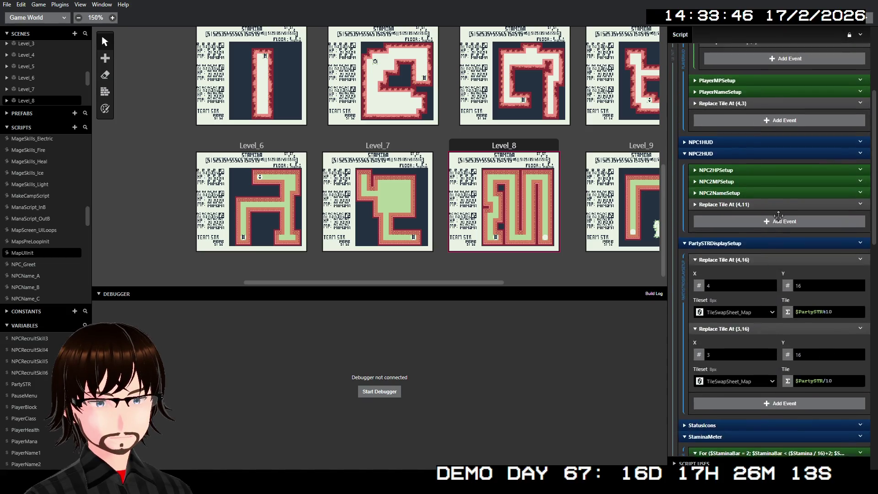
{"action": "scroll", "coordinate": [785, 223], "scroll_direction": "down", "scroll_amount": 7}
{"action": "scroll", "coordinate": [780, 220], "scroll_direction": "down", "scroll_amount": 3}
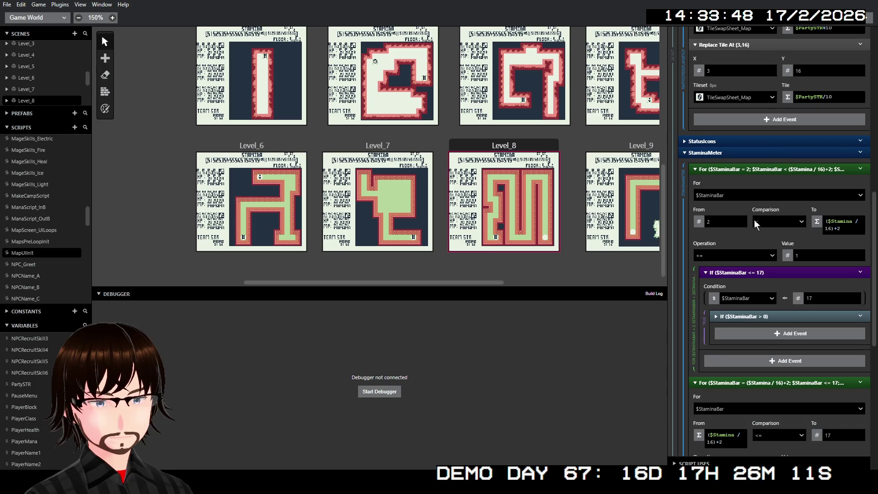
{"action": "left_click", "coordinate": [740, 195]}
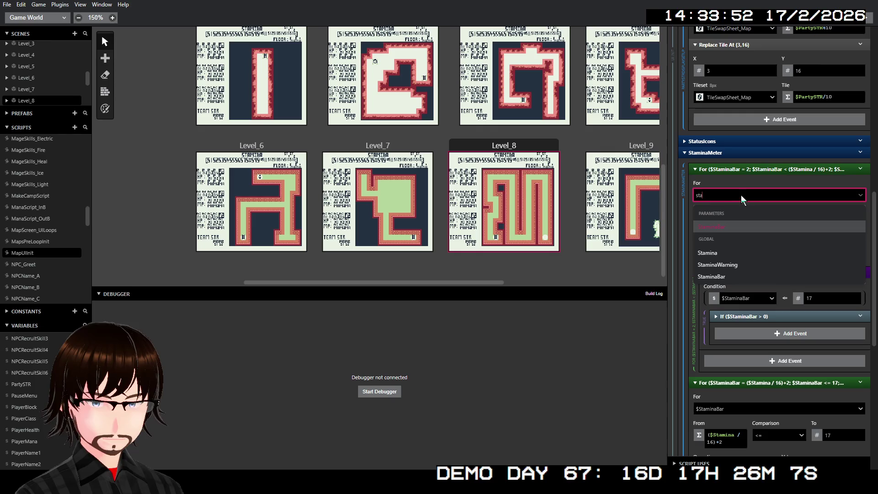
{"action": "left_click", "coordinate": [728, 267]}
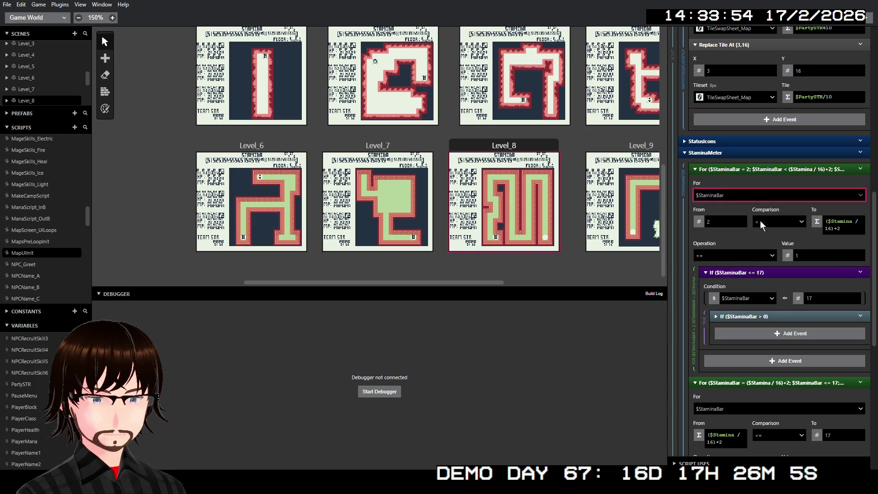
{"action": "left_click", "coordinate": [747, 299]}
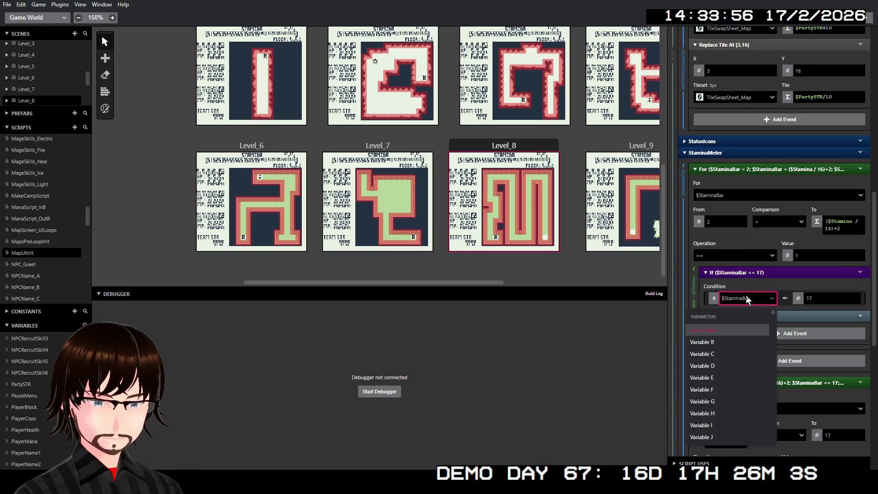
{"action": "type", "text": "stam"}
{"action": "left_click", "coordinate": [730, 379]}
- Use $StaminaBar in the nested > 0 check and as the Replace Tile X position
{"action": "left_click", "coordinate": [741, 316]}
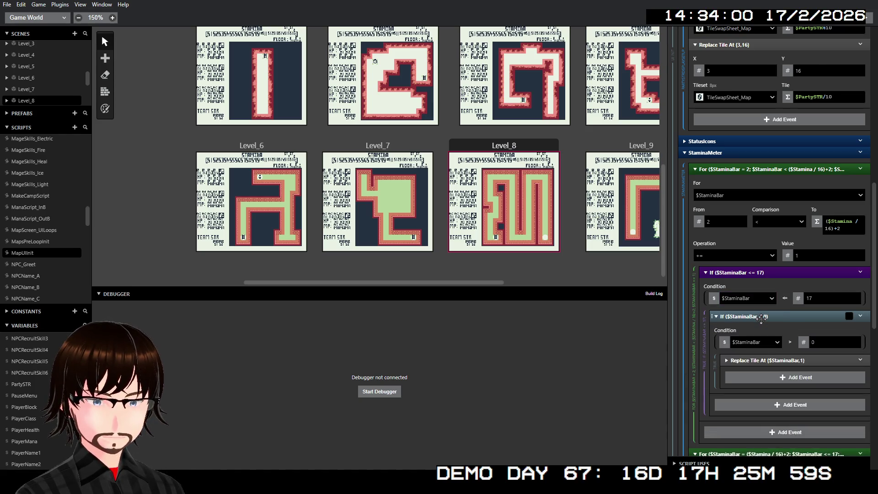
{"action": "left_click", "coordinate": [752, 342]}
{"action": "type", "text": "sta"}
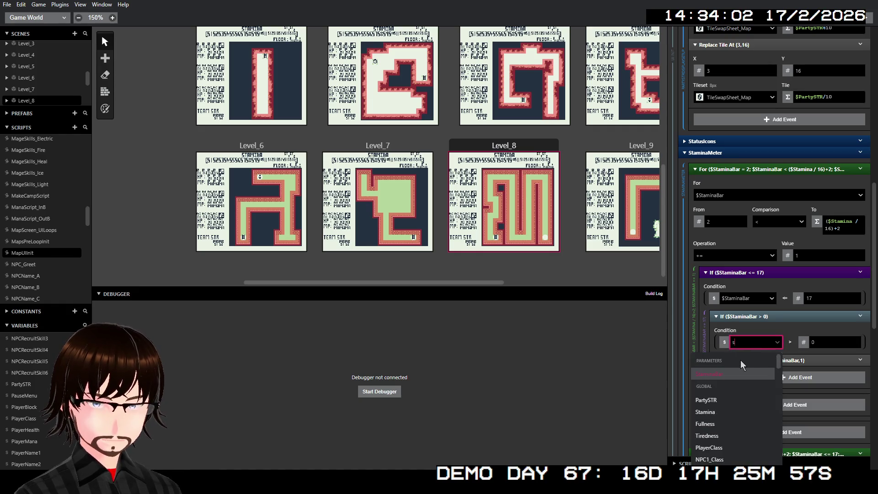
{"action": "left_click", "coordinate": [727, 423]}
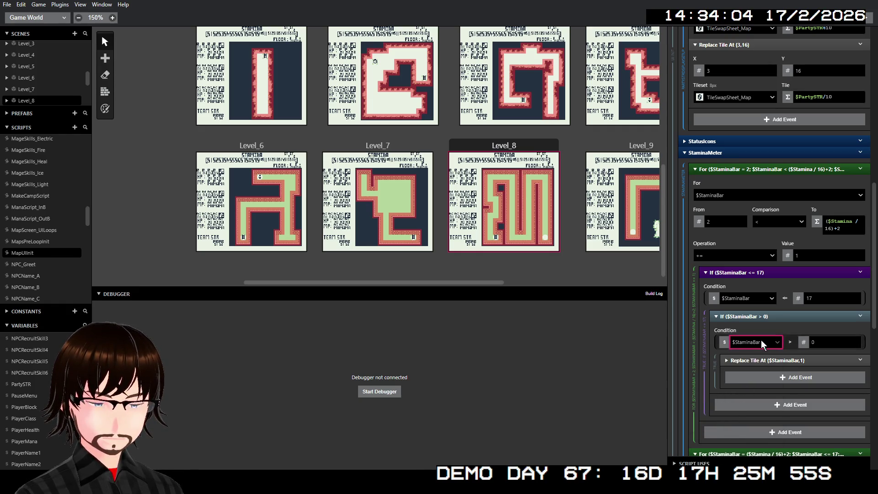
{"action": "left_click", "coordinate": [771, 359]}
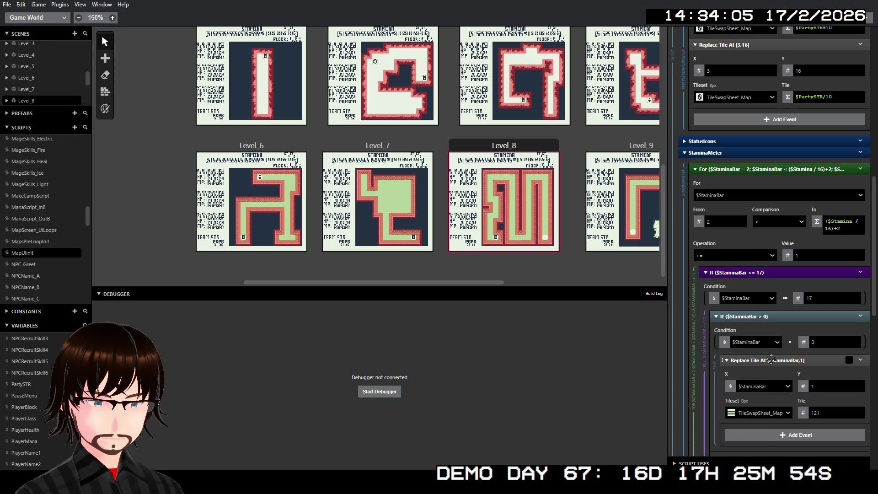
{"action": "left_click", "coordinate": [758, 388]}
{"action": "type", "text": "sta"}
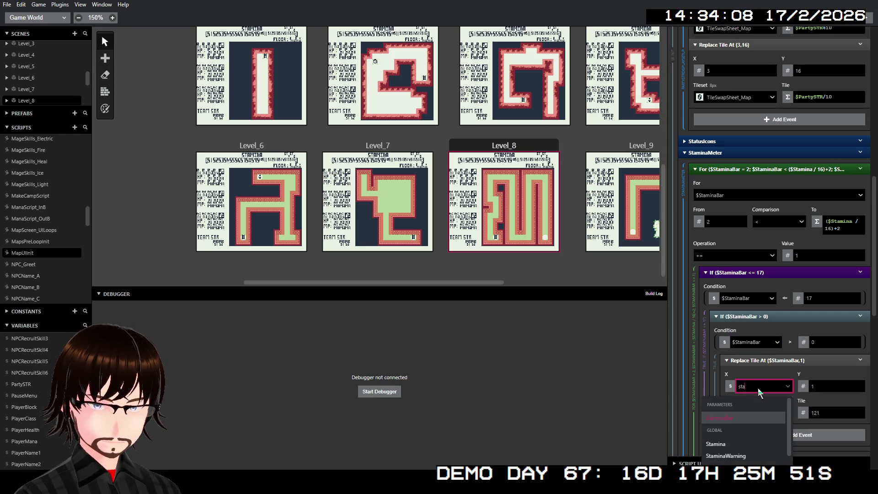
{"action": "type", "text": "m"}
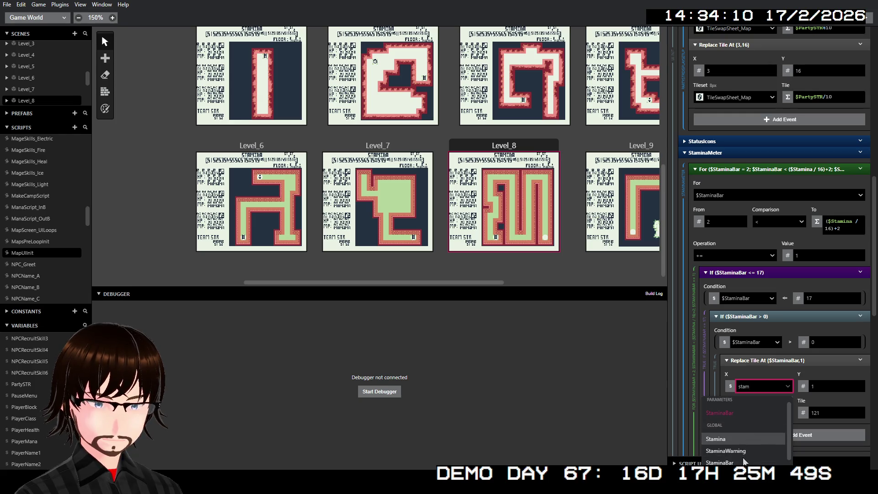
{"action": "left_click", "coordinate": [736, 462]}
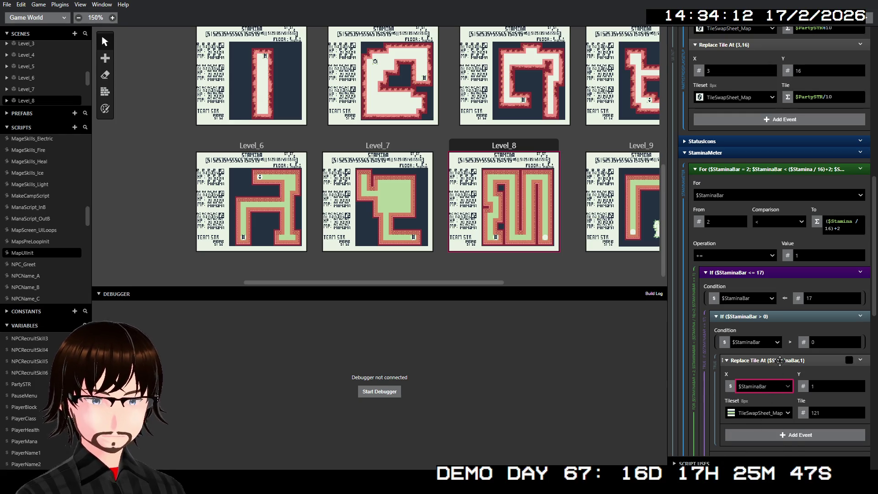
{"action": "scroll", "coordinate": [772, 347], "scroll_direction": "down", "scroll_amount": 1}
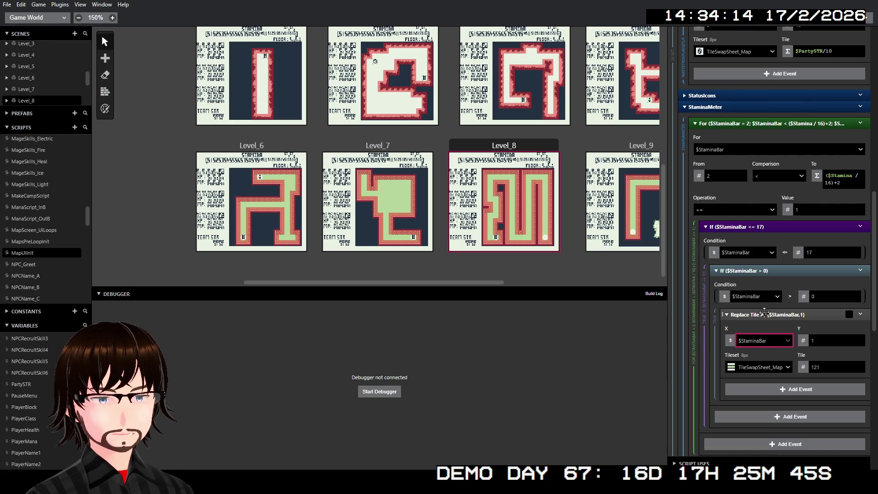
{"action": "left_click", "coordinate": [765, 314]}
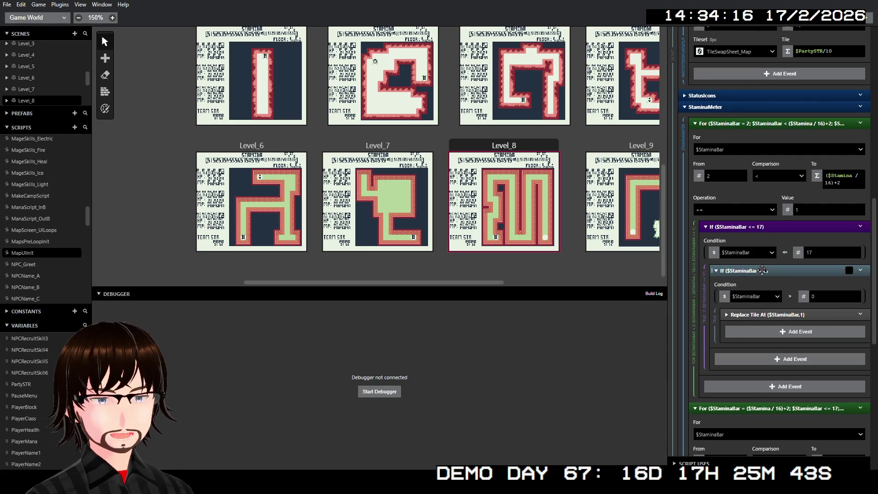
{"action": "left_click", "coordinate": [762, 270]}
- Collapse the first loop and make StaminaBar the second For loop's variable
{"action": "left_click", "coordinate": [757, 226]}
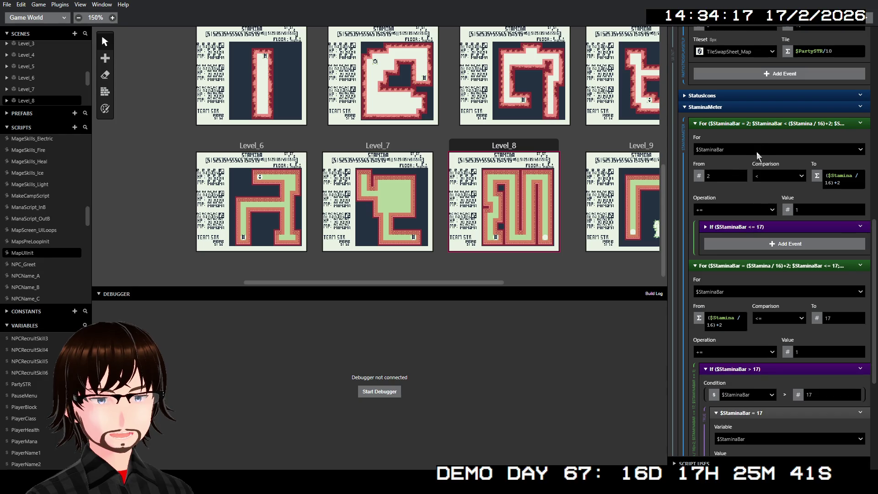
{"action": "left_click", "coordinate": [762, 123]}
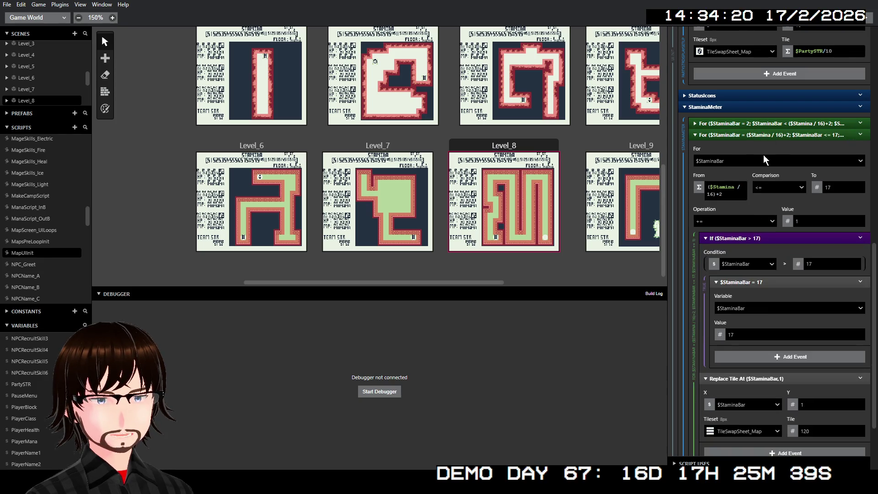
{"action": "left_click", "coordinate": [742, 161]}
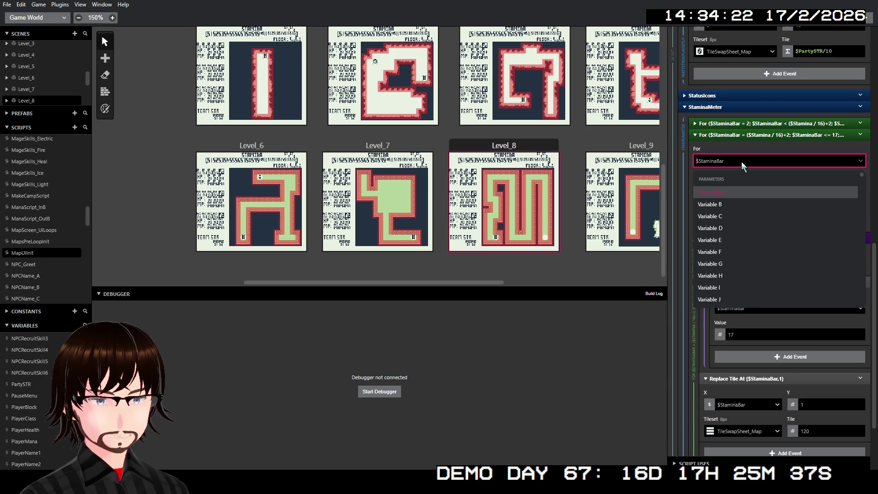
{"action": "type", "text": "sta"}
{"action": "left_click", "coordinate": [731, 241]}
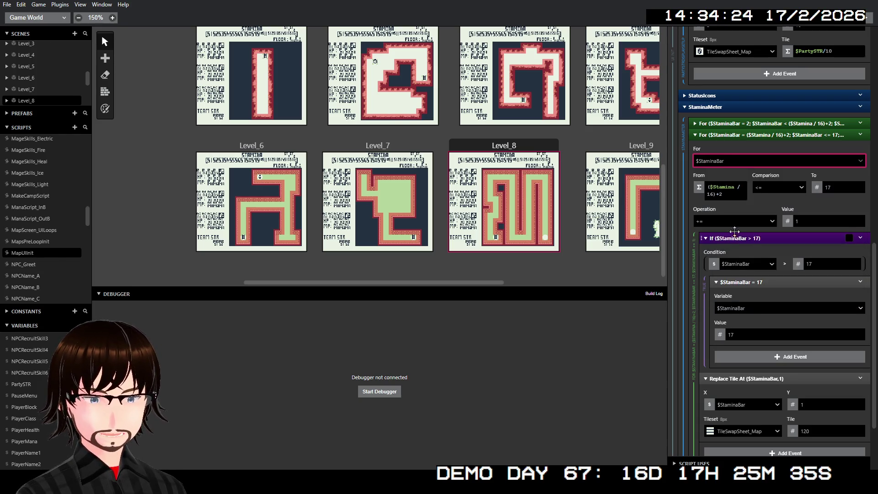
{"action": "left_click", "coordinate": [730, 189]}
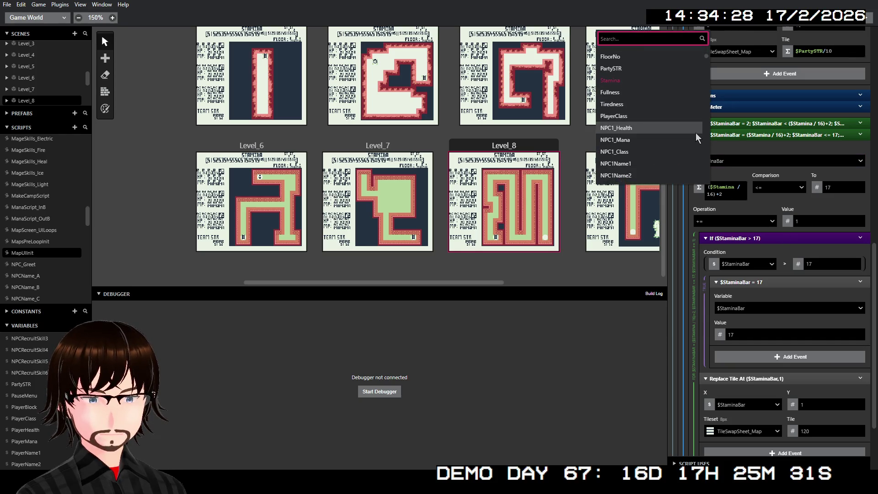
{"action": "left_click", "coordinate": [765, 206]}
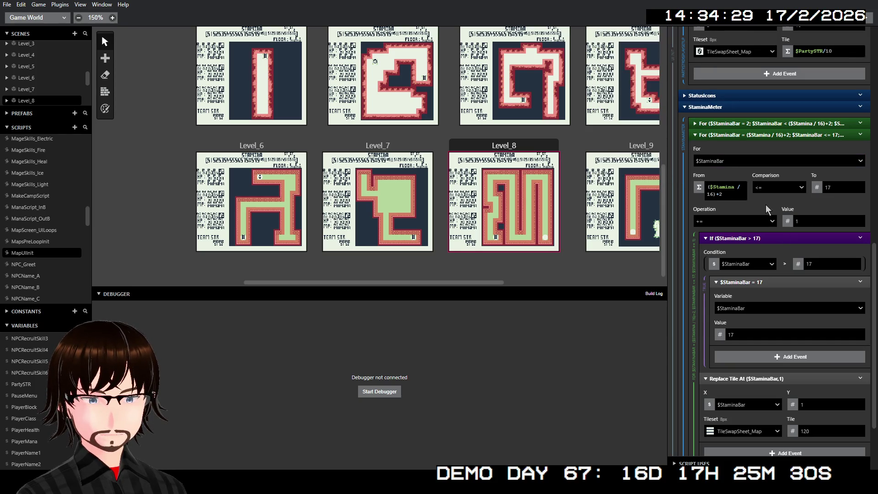
- Set the second loop's If condition, assignment and Replace Tile X to $StaminaBar
{"action": "left_click", "coordinate": [750, 260]}
{"action": "type", "text": "stam"}
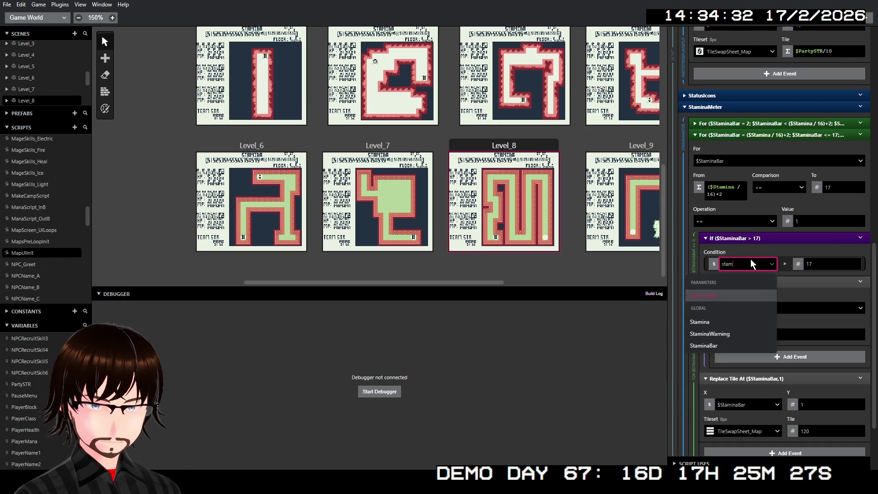
{"action": "left_click", "coordinate": [725, 345]}
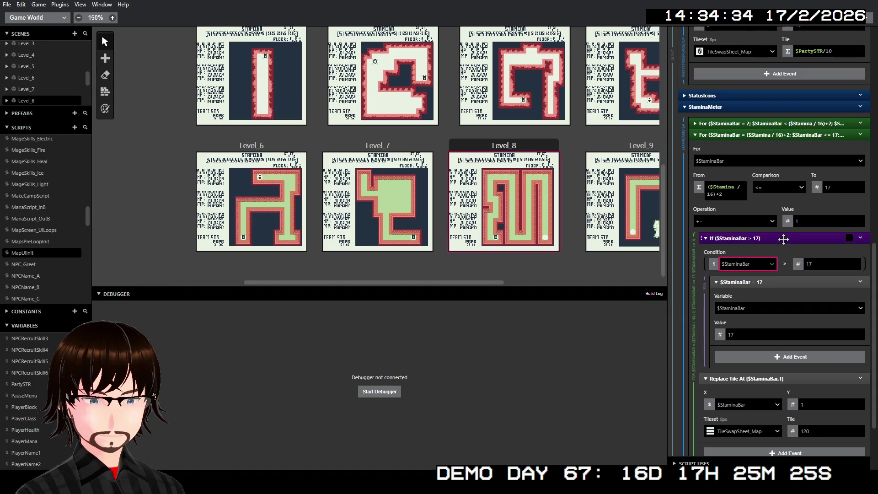
{"action": "left_click", "coordinate": [765, 307]}
{"action": "type", "text": "stam"}
{"action": "left_click", "coordinate": [754, 386]}
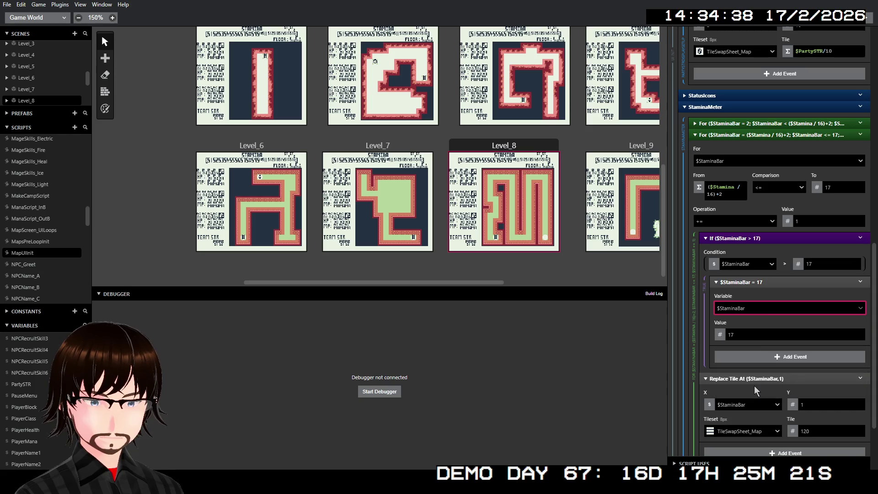
{"action": "scroll", "coordinate": [780, 288], "scroll_direction": "down", "scroll_amount": 1}
{"action": "scroll", "coordinate": [772, 302], "scroll_direction": "down", "scroll_amount": 1}
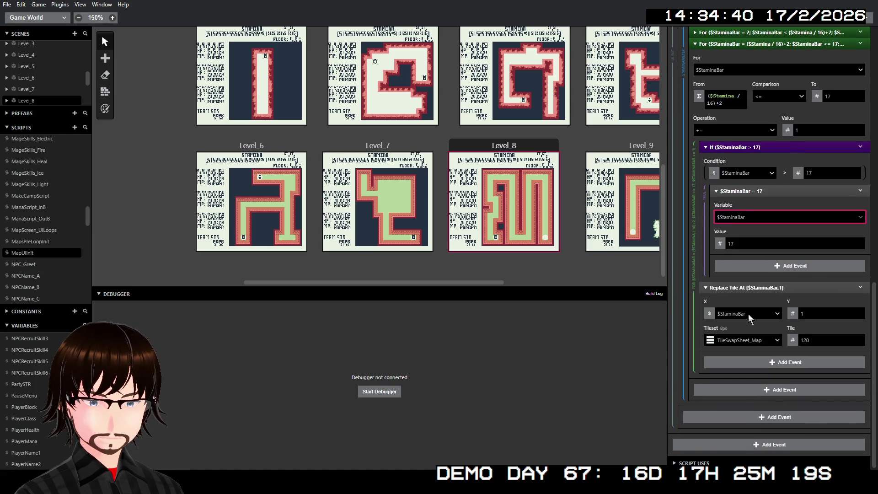
{"action": "left_click", "coordinate": [748, 314]}
{"action": "type", "text": "stam"}
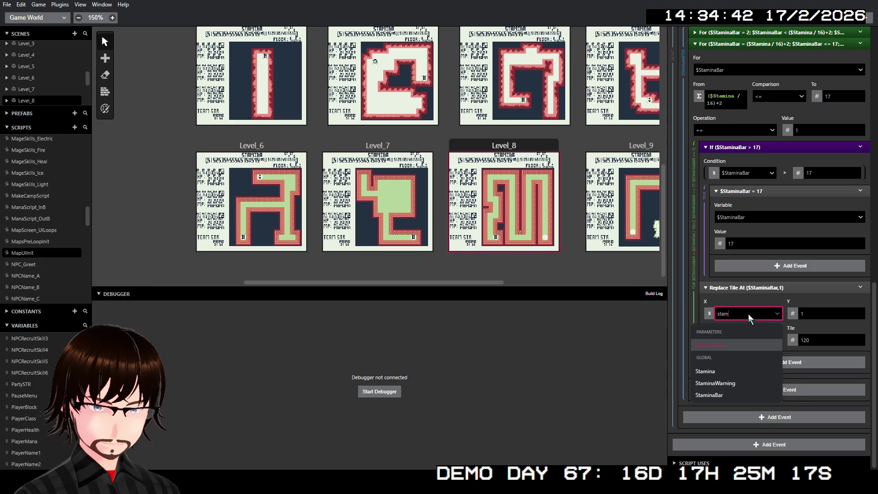
{"action": "left_click", "coordinate": [730, 394]}
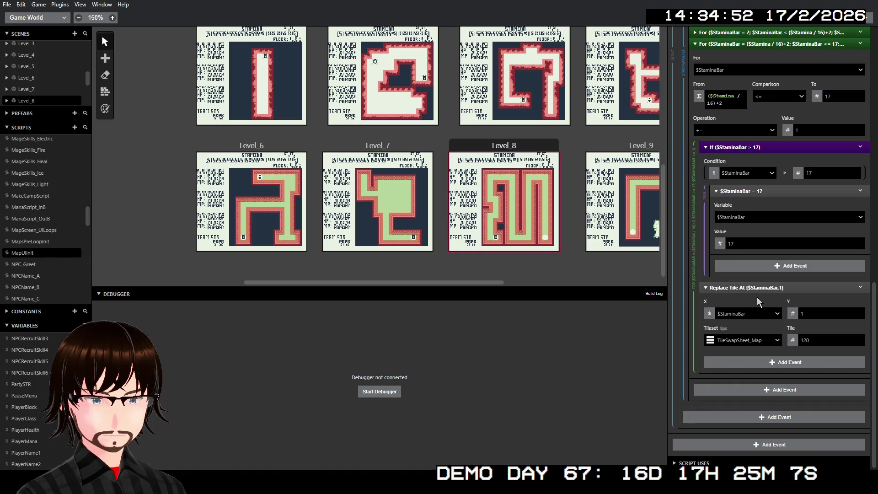
- Undo and redo the collapsing of the first For loop and StaminaBar <= 17 check
{"action": "scroll", "coordinate": [783, 257], "scroll_direction": "up", "scroll_amount": 4}
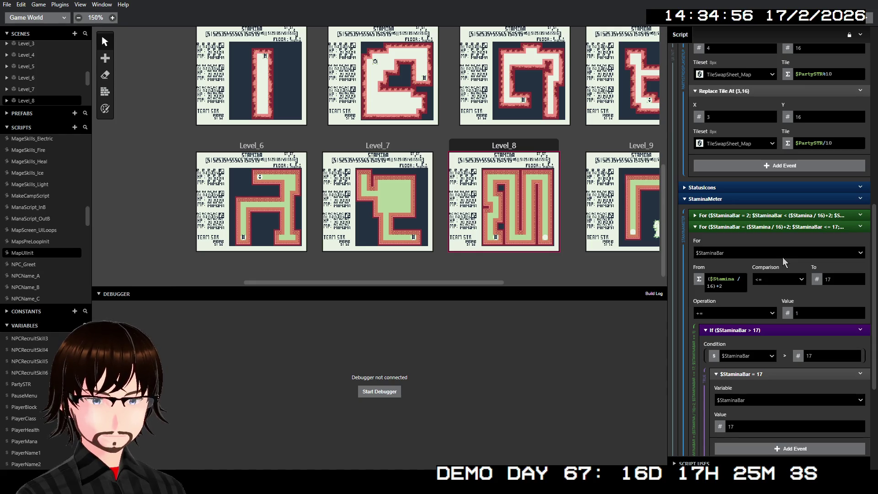
{"action": "scroll", "coordinate": [782, 257], "scroll_direction": "down", "scroll_amount": 4}
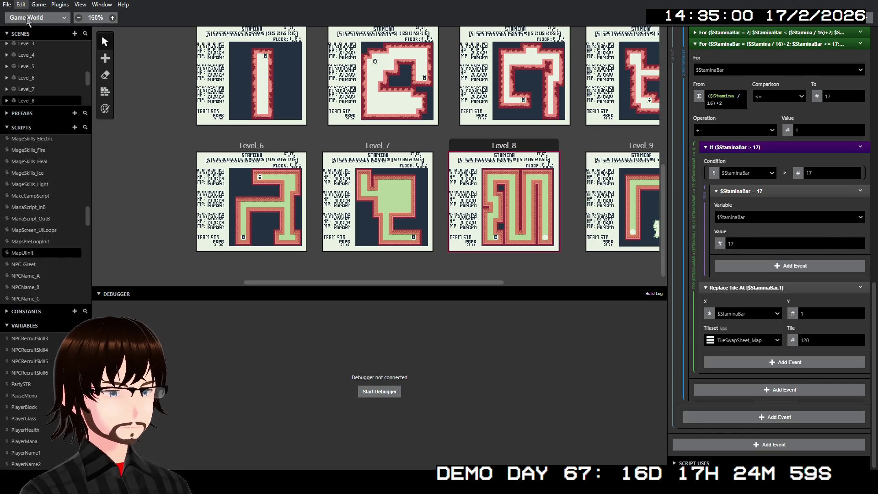
{"action": "key", "text": "ctrl+z"}
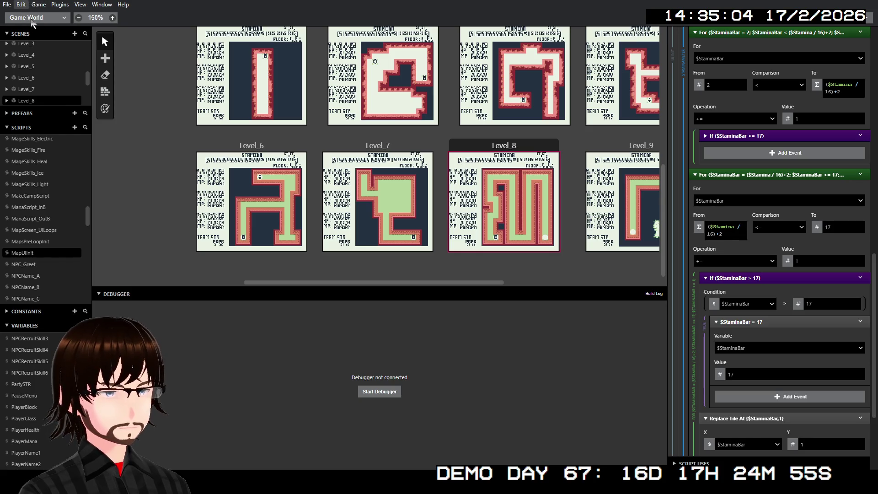
{"action": "key", "text": "ctrl+z"}
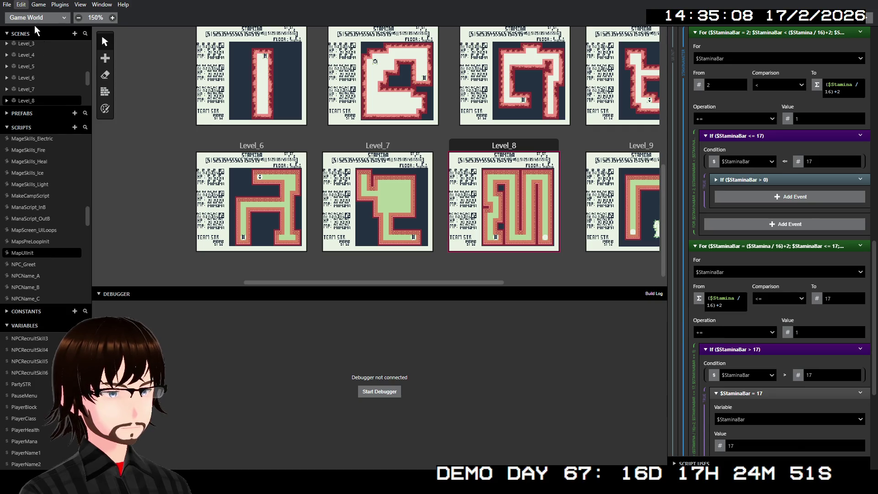
{"action": "key", "text": "ctrl+shift+z"}
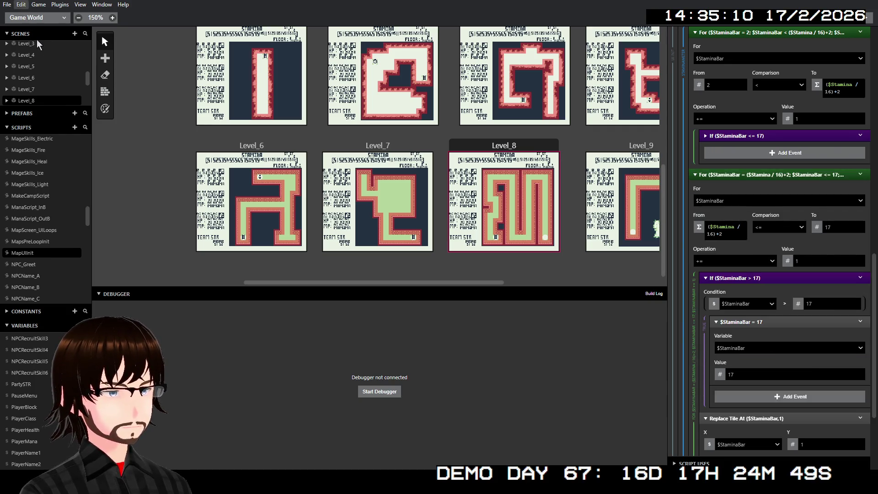
{"action": "key", "text": "ctrl+shift+z"}
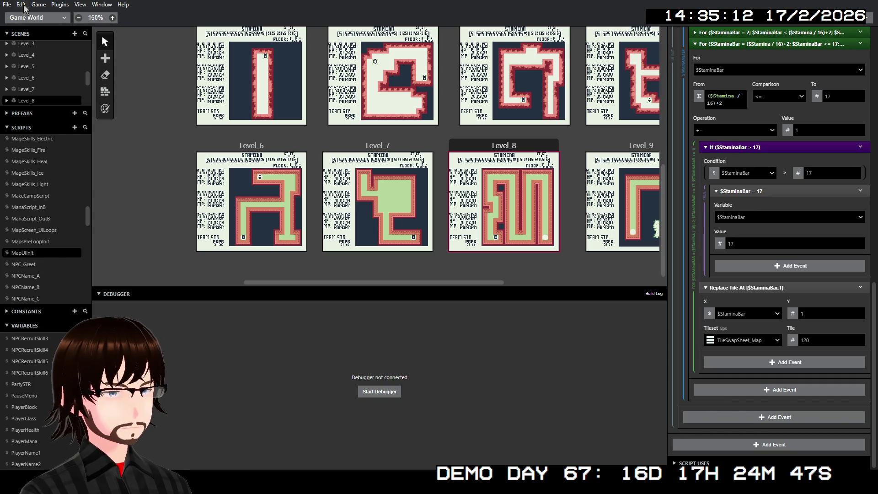
- Toggle the scenes list and collapse the tiredness threshold If block
{"action": "left_click", "coordinate": [37, 30]}
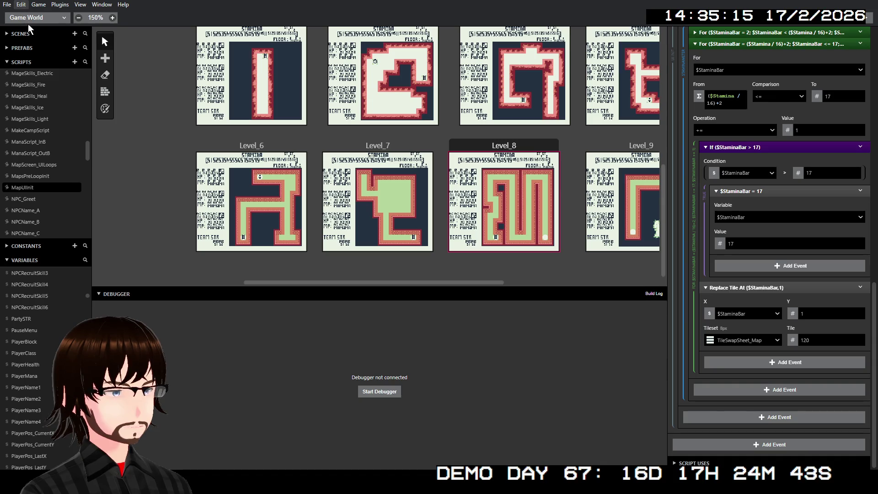
{"action": "left_click", "coordinate": [24, 35]}
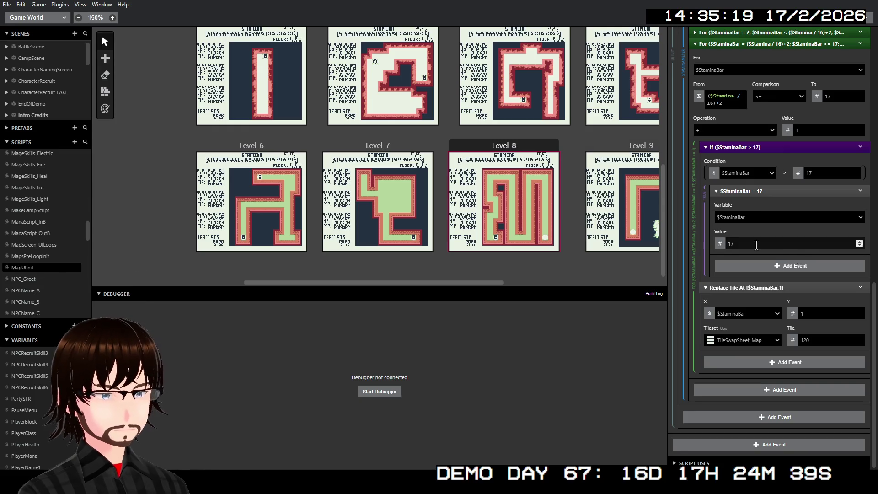
{"action": "scroll", "coordinate": [795, 268], "scroll_direction": "up", "scroll_amount": 10}
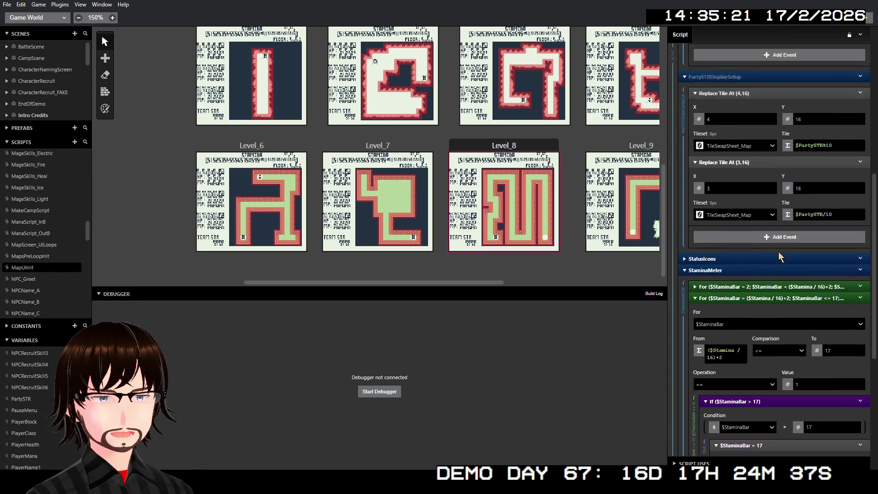
{"action": "scroll", "coordinate": [783, 249], "scroll_direction": "up", "scroll_amount": 2}
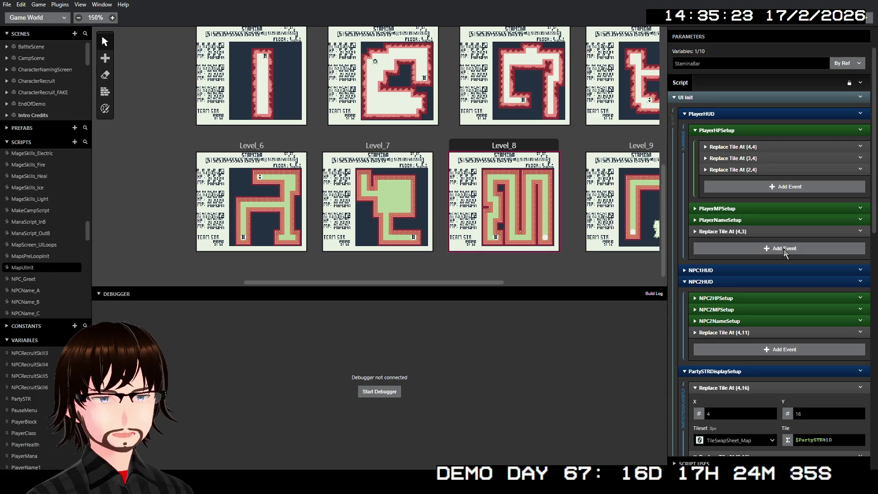
{"action": "scroll", "coordinate": [783, 249], "scroll_direction": "down", "scroll_amount": 6}
{"action": "scroll", "coordinate": [783, 245], "scroll_direction": "down", "scroll_amount": 5}
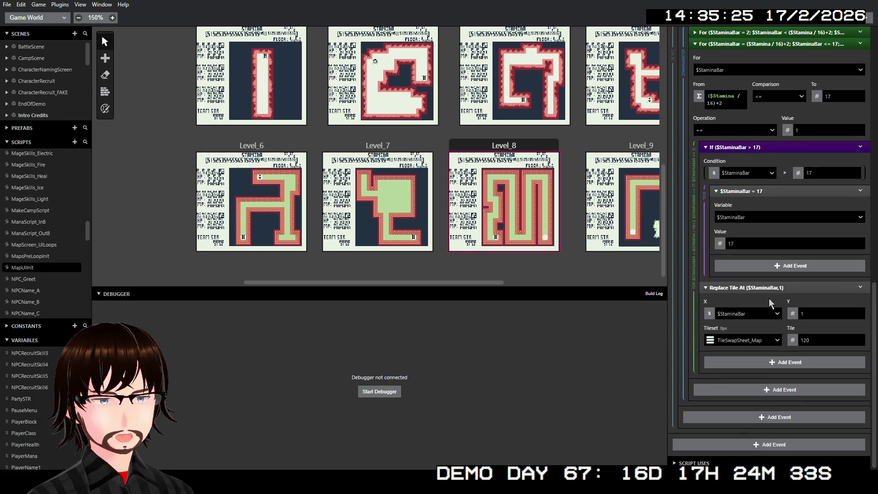
{"action": "scroll", "coordinate": [756, 206], "scroll_direction": "up", "scroll_amount": 9}
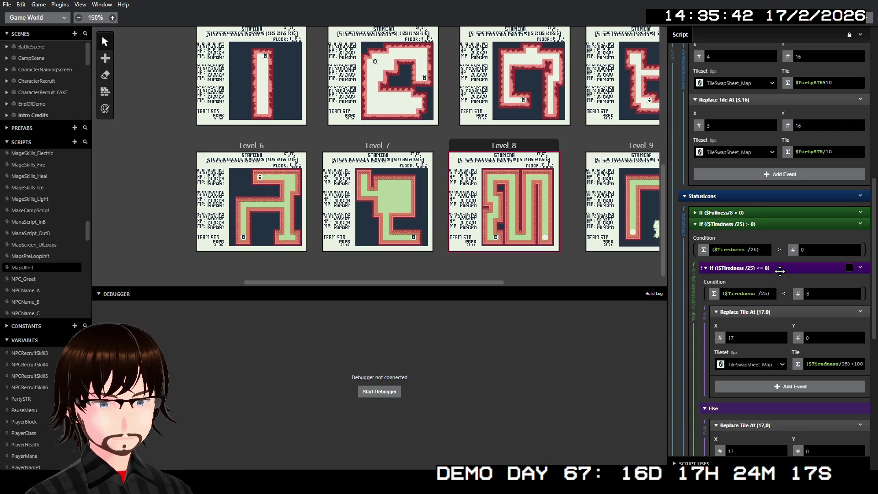
{"action": "left_click", "coordinate": [746, 268]}
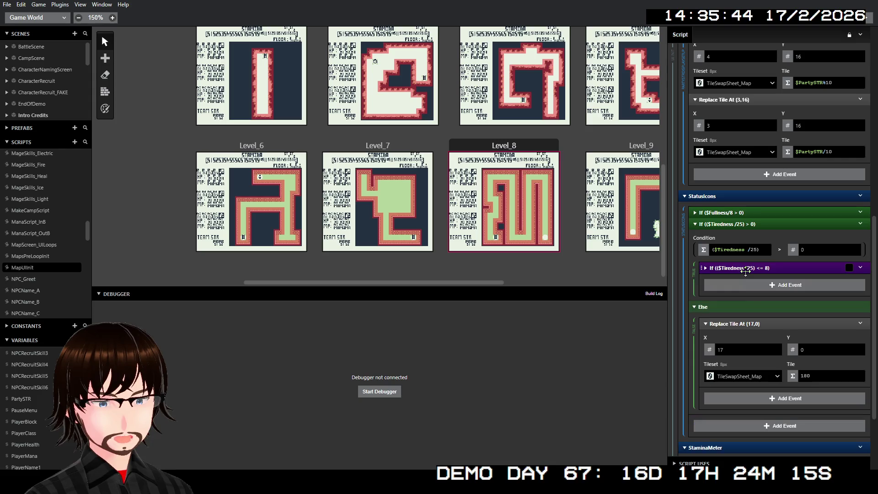
{"action": "scroll", "coordinate": [724, 223], "scroll_direction": "up", "scroll_amount": 10}
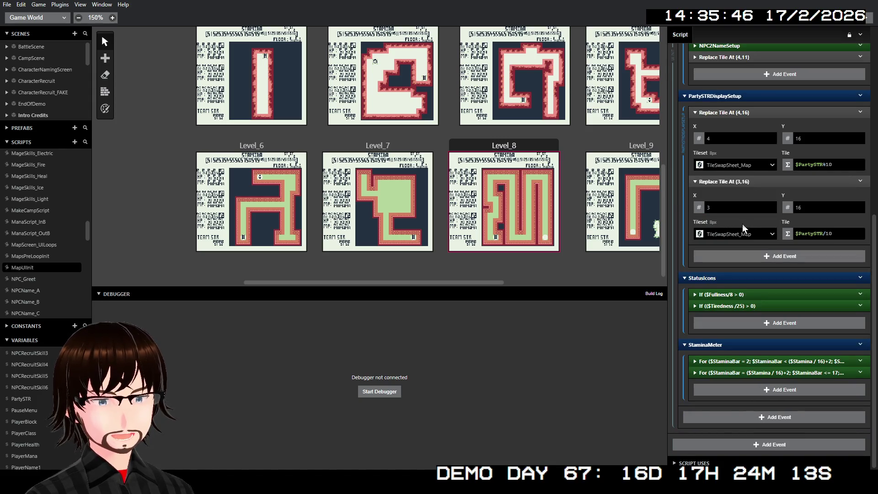
{"action": "scroll", "coordinate": [759, 216], "scroll_direction": "up", "scroll_amount": 2}
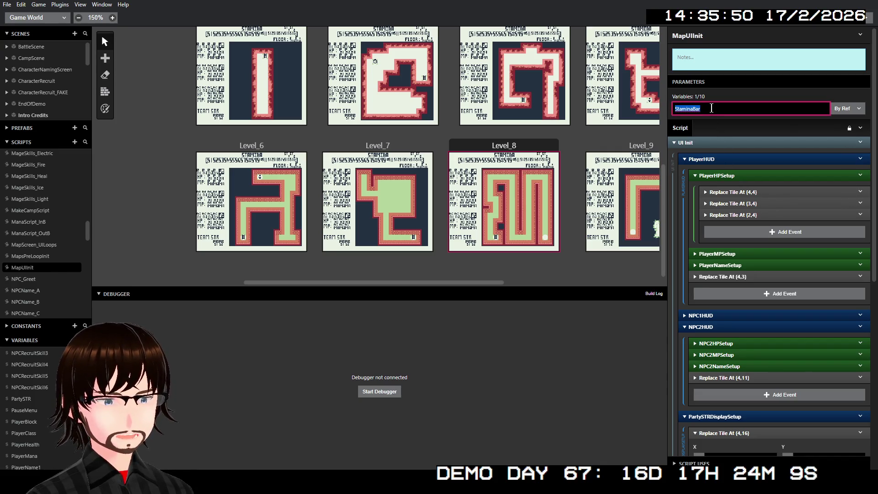
- Edit MapUIInit's parameter name from StaminaBar to StamBar
{"action": "scroll", "coordinate": [750, 205], "scroll_direction": "down", "scroll_amount": 6}
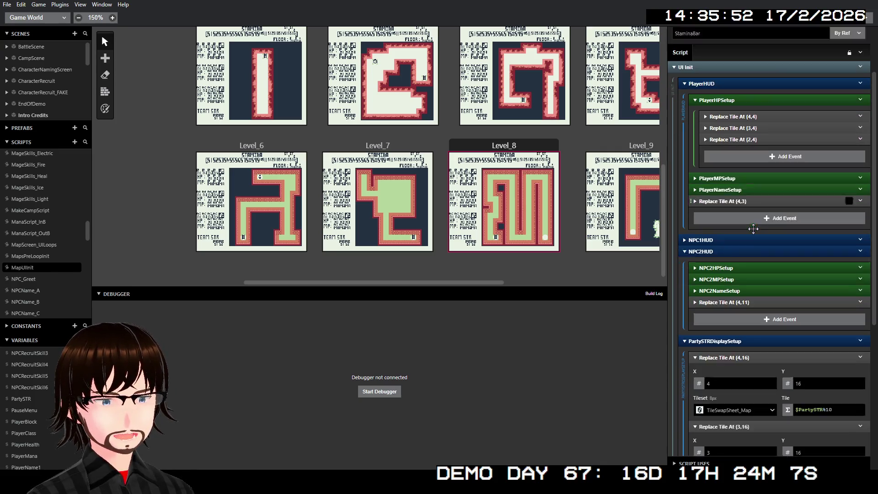
{"action": "scroll", "coordinate": [753, 229], "scroll_direction": "up", "scroll_amount": 6}
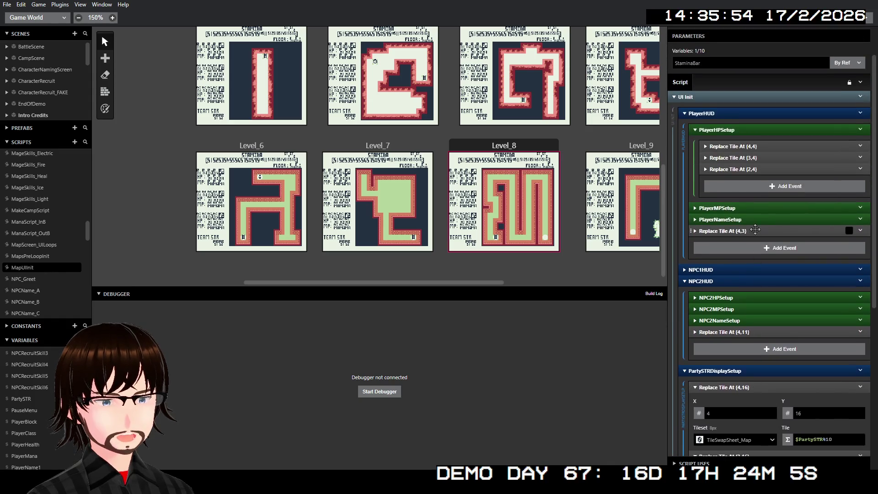
{"action": "mouse_move", "coordinate": [705, 106]}
{"action": "left_mouse_down"}
{"action": "mouse_move", "coordinate": [671, 111]}
{"action": "mouse_move", "coordinate": [684, 109]}
{"action": "left_mouse_up"}
{"action": "left_click", "coordinate": [711, 108]}
{"action": "type", "text": "Bar"}
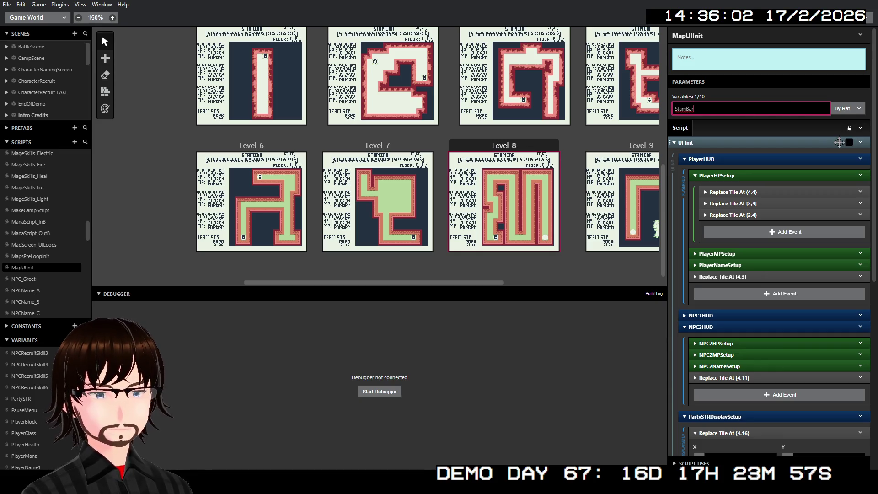
{"action": "left_click", "coordinate": [733, 266]}
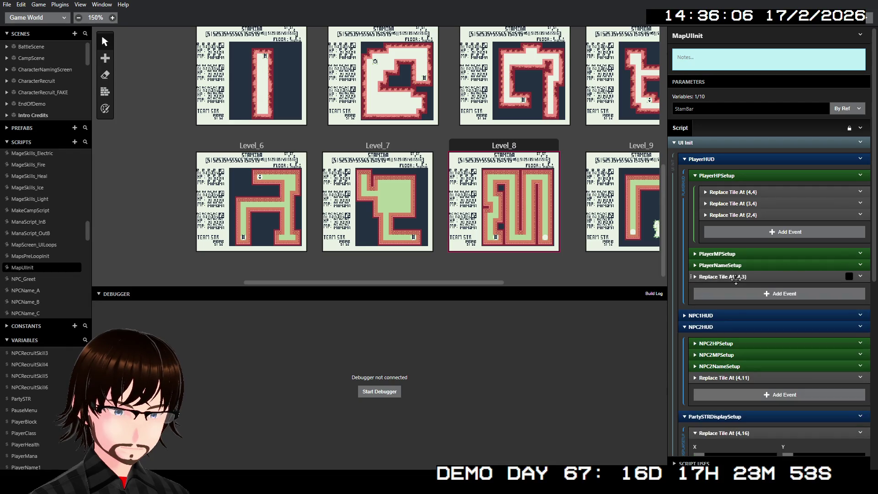
{"action": "scroll", "coordinate": [733, 265], "scroll_direction": "down", "scroll_amount": 2}
{"action": "scroll", "coordinate": [713, 251], "scroll_direction": "down", "scroll_amount": 2}
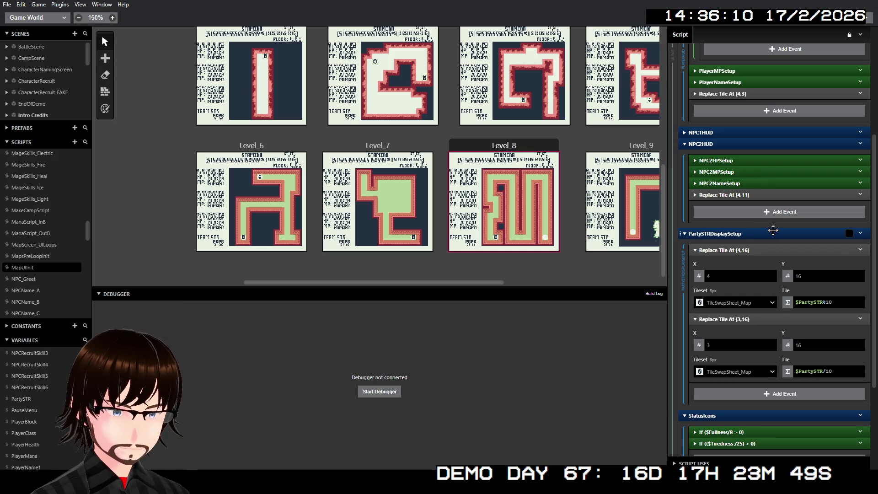
- Expand the StaminaMeter loops' If blocks, Replace Tile event and the second loop's $StamBar events
{"action": "scroll", "coordinate": [774, 231], "scroll_direction": "down", "scroll_amount": 2}
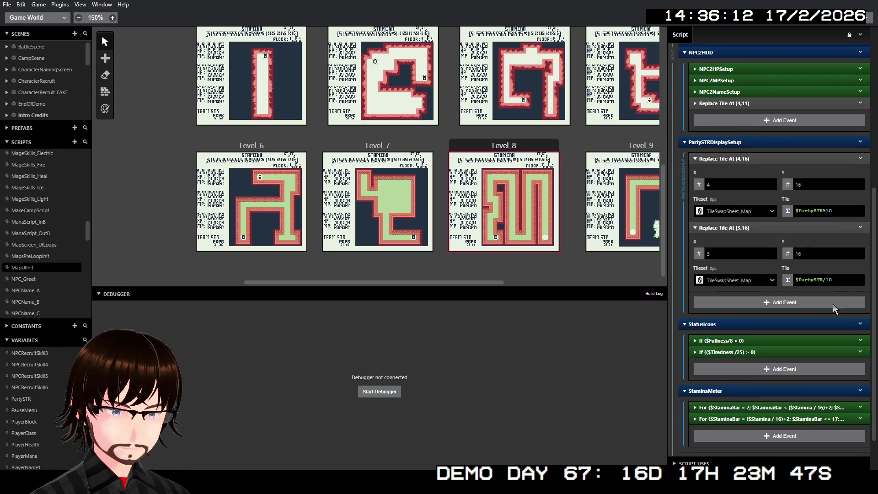
{"action": "scroll", "coordinate": [781, 309], "scroll_direction": "down", "scroll_amount": 1}
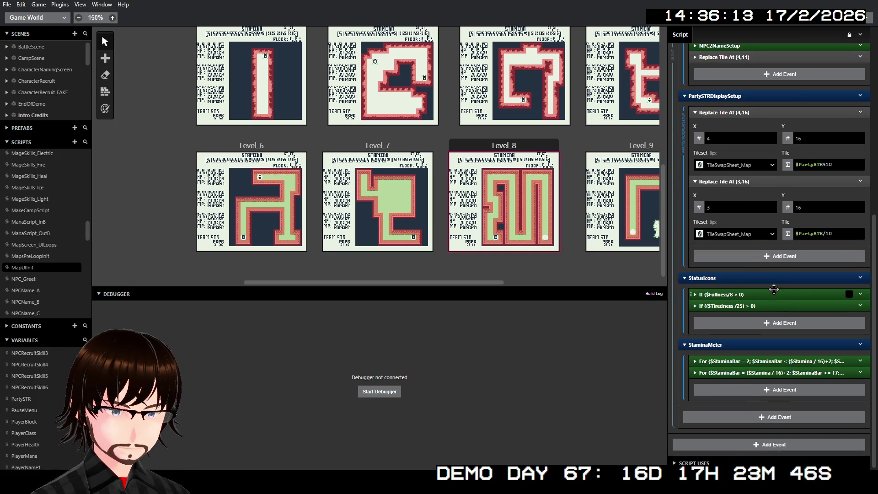
{"action": "left_click", "coordinate": [754, 361]}
{"action": "scroll", "coordinate": [777, 315], "scroll_direction": "down", "scroll_amount": 3}
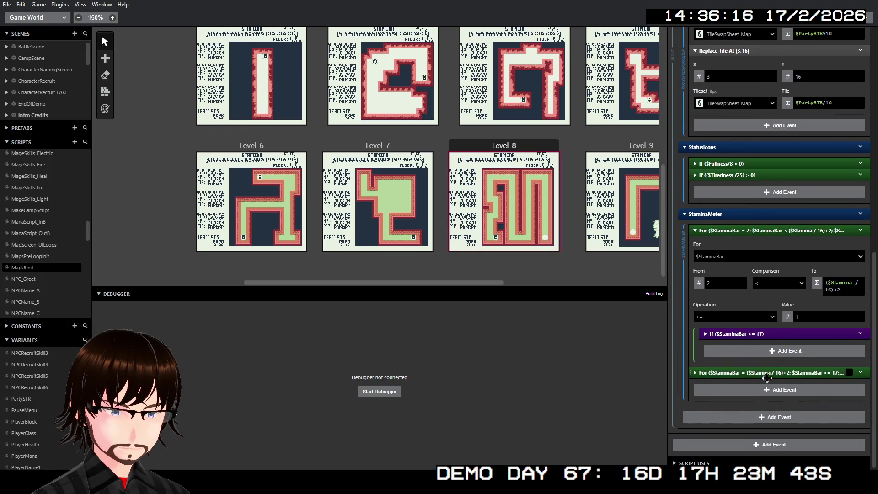
{"action": "left_click", "coordinate": [750, 334]}
{"action": "scroll", "coordinate": [768, 337], "scroll_direction": "down", "scroll_amount": 1}
{"action": "left_click", "coordinate": [766, 329]}
{"action": "scroll", "coordinate": [776, 325], "scroll_direction": "down", "scroll_amount": 5}
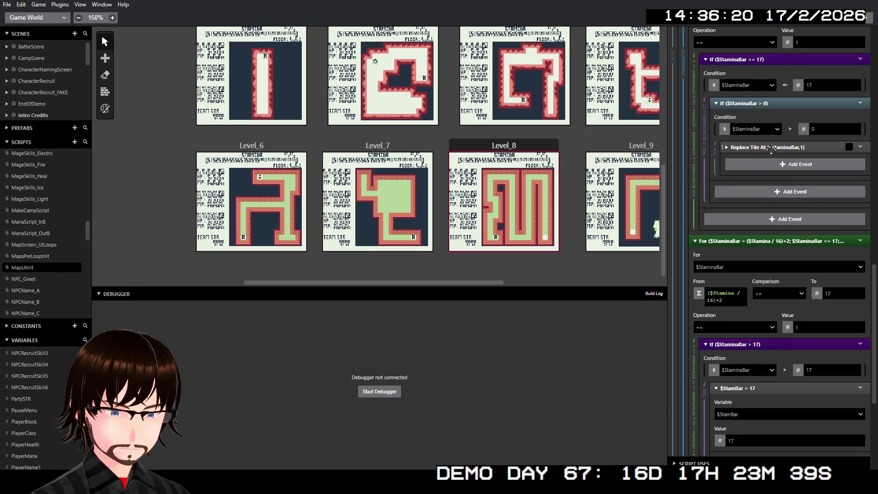
{"action": "left_click", "coordinate": [768, 148]}
{"action": "scroll", "coordinate": [767, 287], "scroll_direction": "down", "scroll_amount": 5}
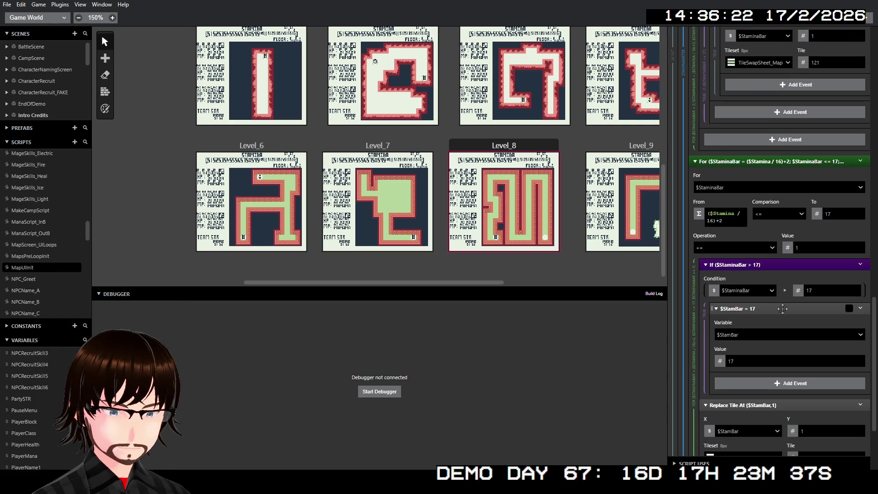
{"action": "left_click", "coordinate": [807, 313]}
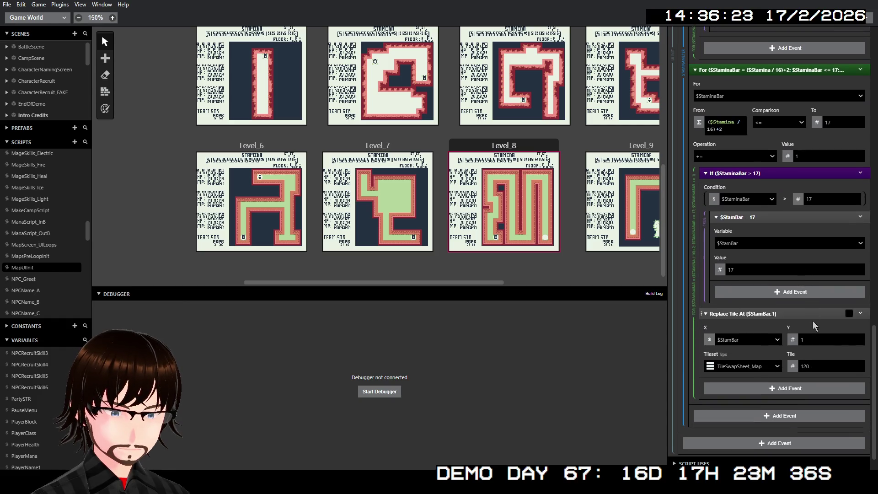
- Assign 17 to $StaminaBar and use $StaminaBar as the replaced tile's X position
{"action": "left_click", "coordinate": [744, 244]}
{"action": "type", "text": "sta"}
{"action": "left_click", "coordinate": [730, 325]}
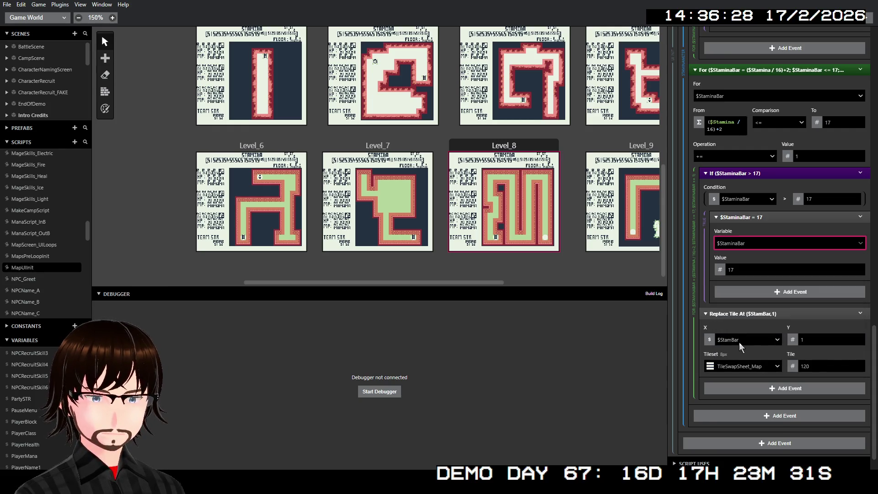
{"action": "left_click", "coordinate": [738, 341]}
{"action": "type", "text": "stam"}
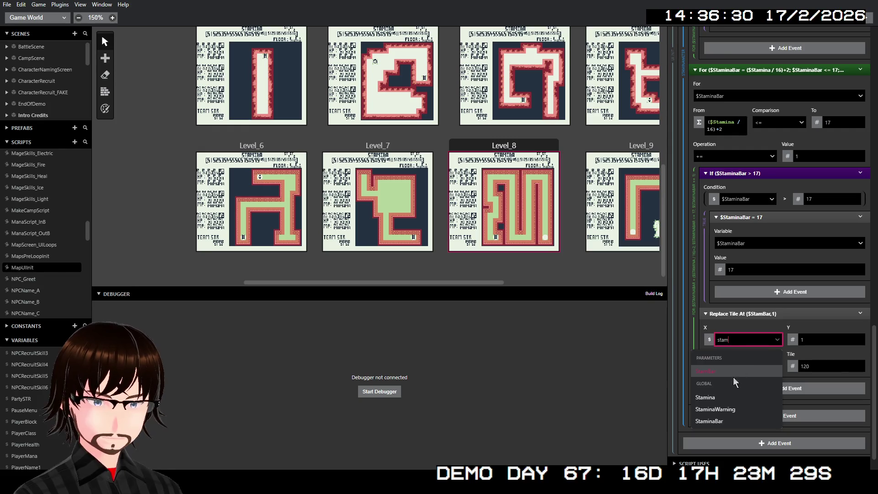
{"action": "left_click", "coordinate": [716, 424]}
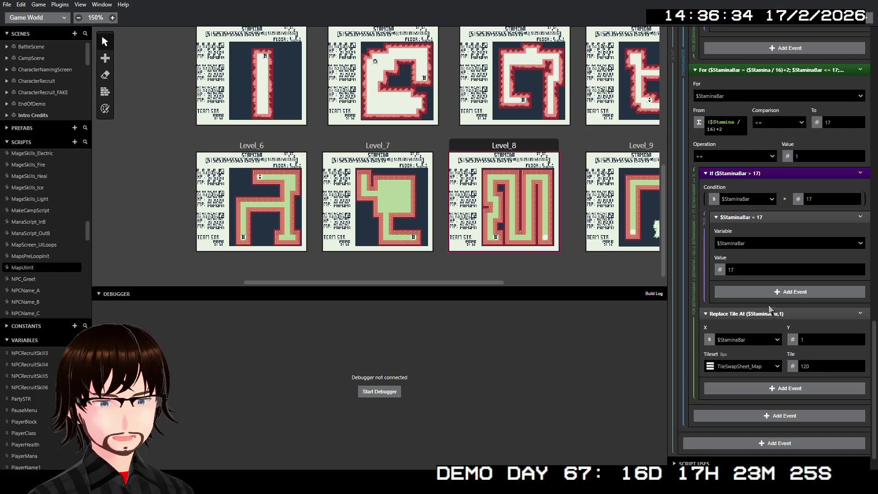
- Review the updated MapUIInit script and return to Level_8's scene events
{"action": "scroll", "coordinate": [803, 256], "scroll_direction": "down", "scroll_amount": 1}
{"action": "scroll", "coordinate": [800, 259], "scroll_direction": "up", "scroll_amount": 3}
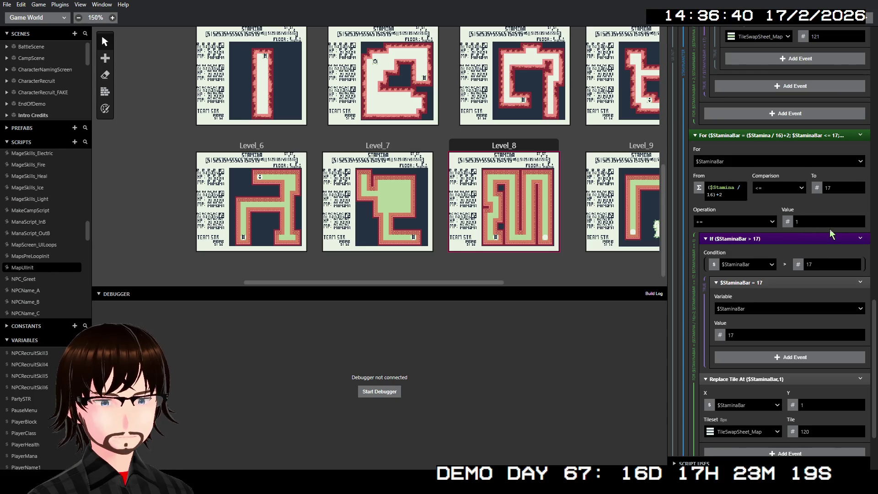
{"action": "scroll", "coordinate": [787, 257], "scroll_direction": "down", "scroll_amount": 3}
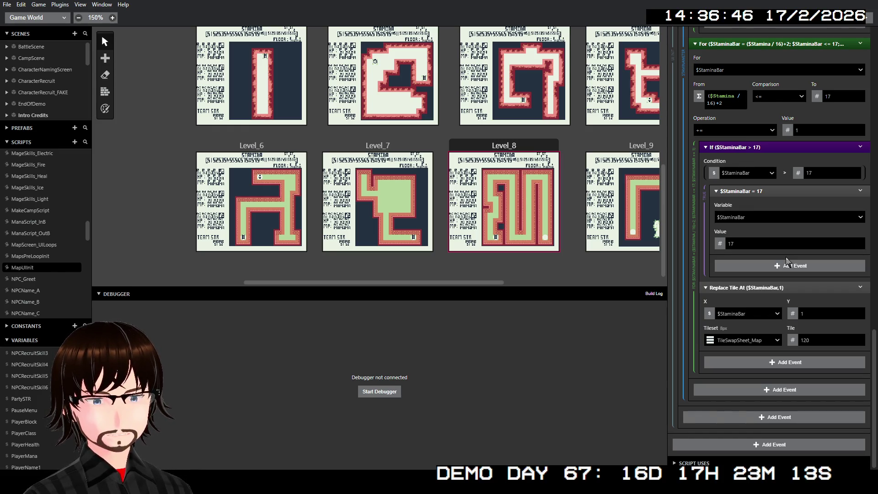
{"action": "scroll", "coordinate": [789, 252], "scroll_direction": "up", "scroll_amount": 5}
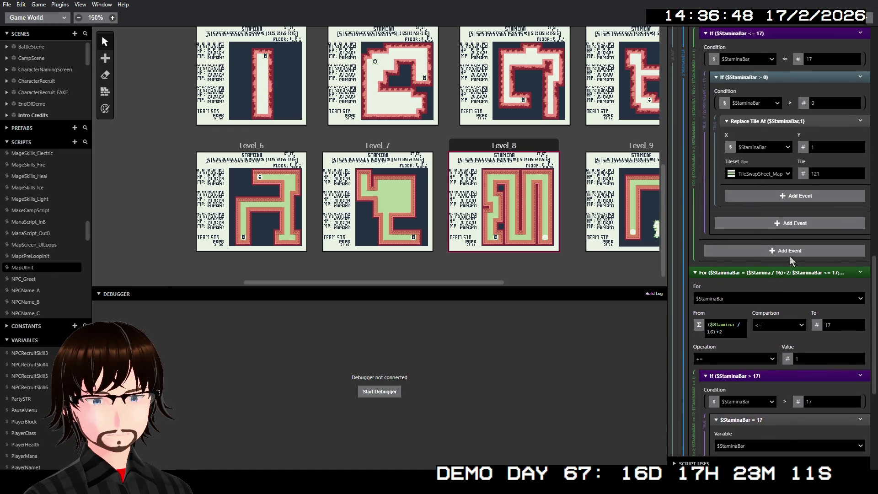
{"action": "scroll", "coordinate": [789, 236], "scroll_direction": "down", "scroll_amount": 5}
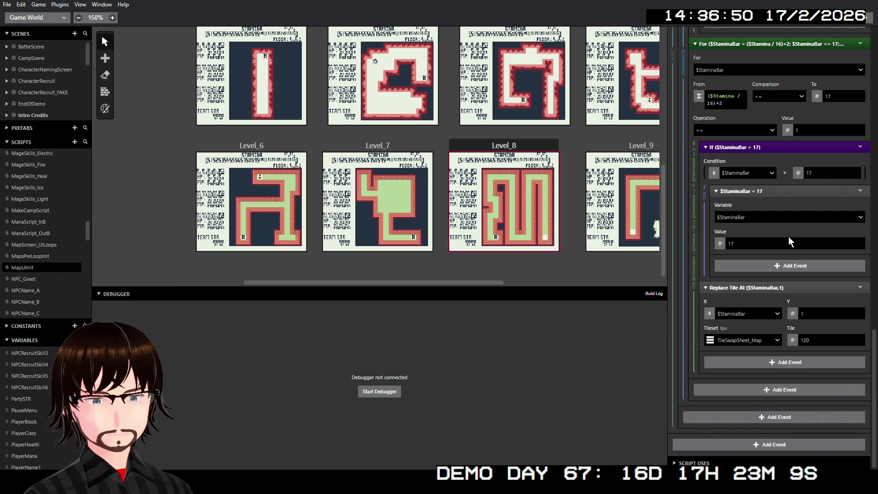
{"action": "scroll", "coordinate": [787, 233], "scroll_direction": "up", "scroll_amount": 8}
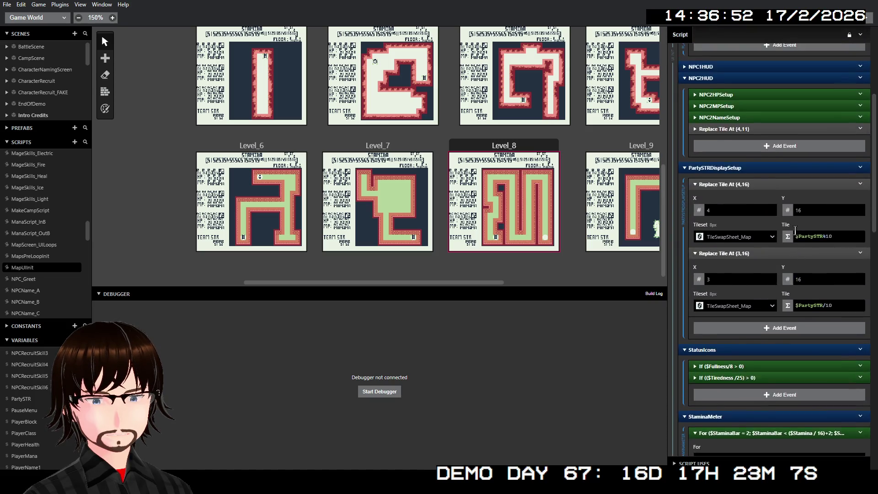
{"action": "scroll", "coordinate": [796, 229], "scroll_direction": "up", "scroll_amount": 5}
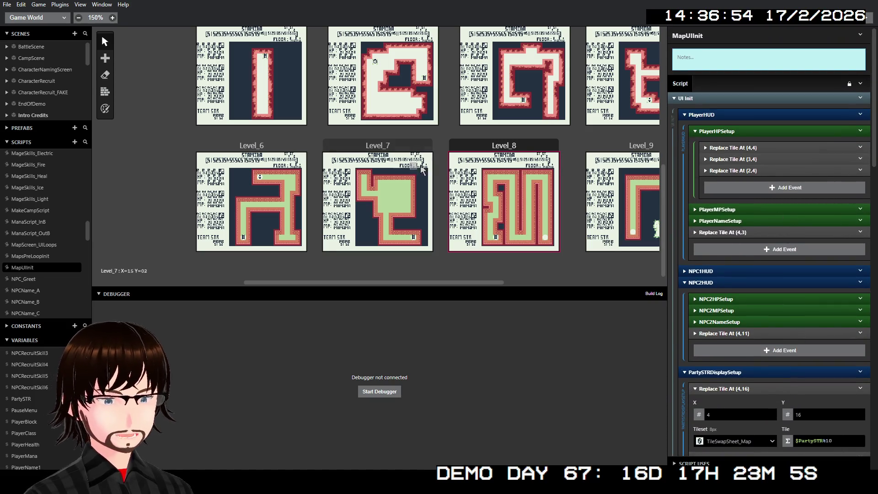
{"action": "left_click", "coordinate": [507, 146]}
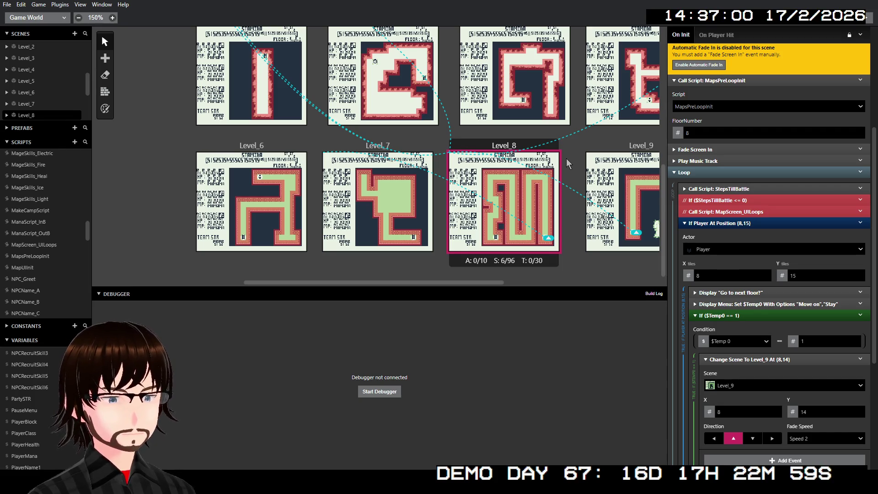
- Compare Level_7's If Player At Position (16,15) check, then expand Level_8's Display Menu
{"action": "scroll", "coordinate": [566, 158], "scroll_direction": "right", "scroll_amount": 5}
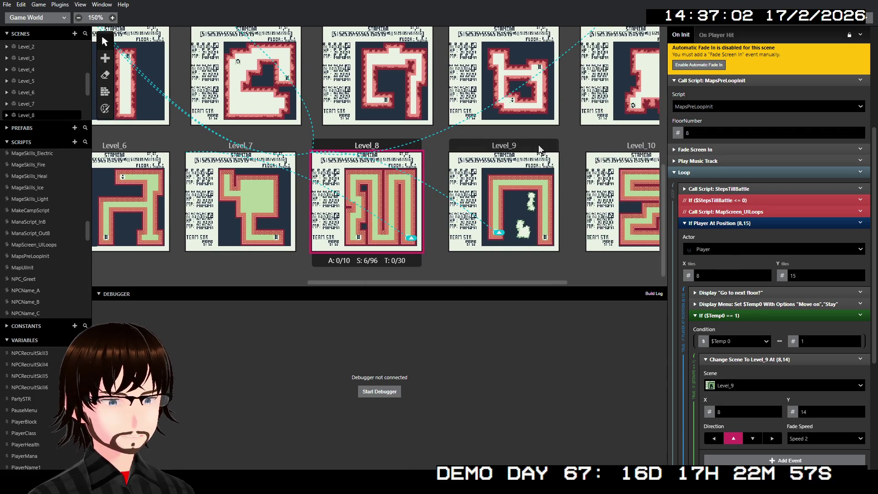
{"action": "scroll", "coordinate": [710, 191], "scroll_direction": "down", "scroll_amount": 2}
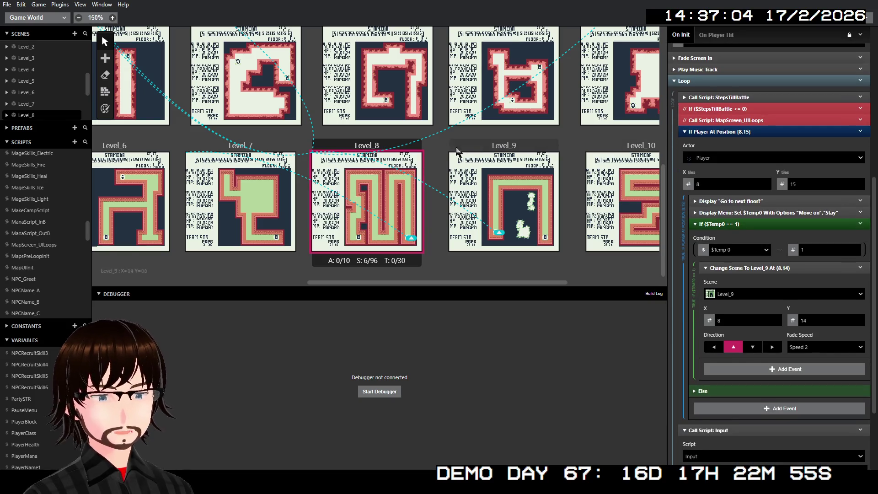
{"action": "left_click", "coordinate": [277, 151]}
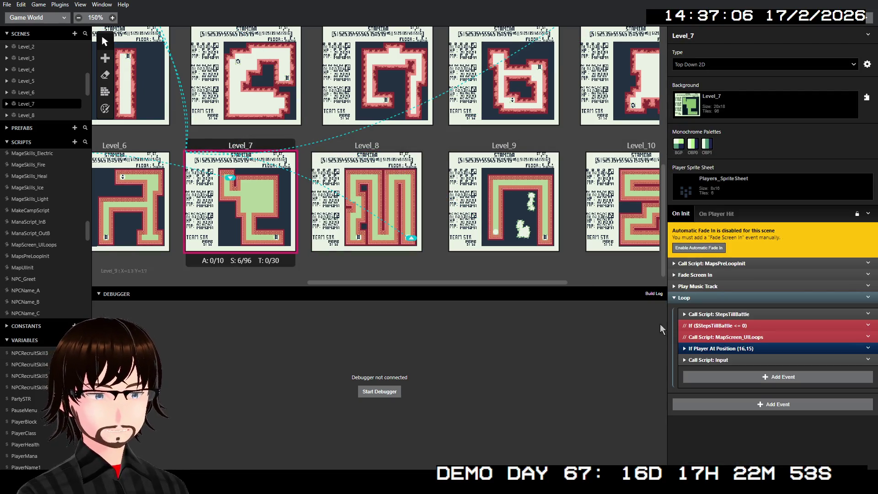
{"action": "left_click", "coordinate": [719, 350]}
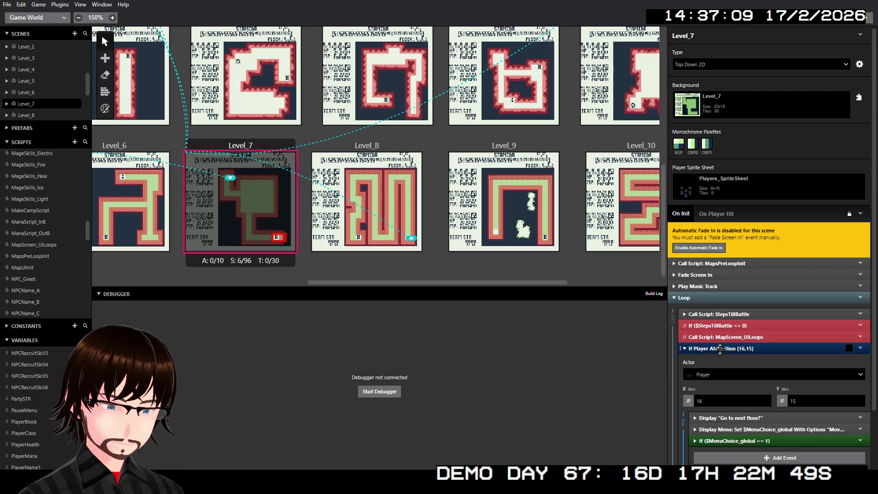
{"action": "left_click", "coordinate": [720, 349]}
{"action": "left_click", "coordinate": [379, 151]}
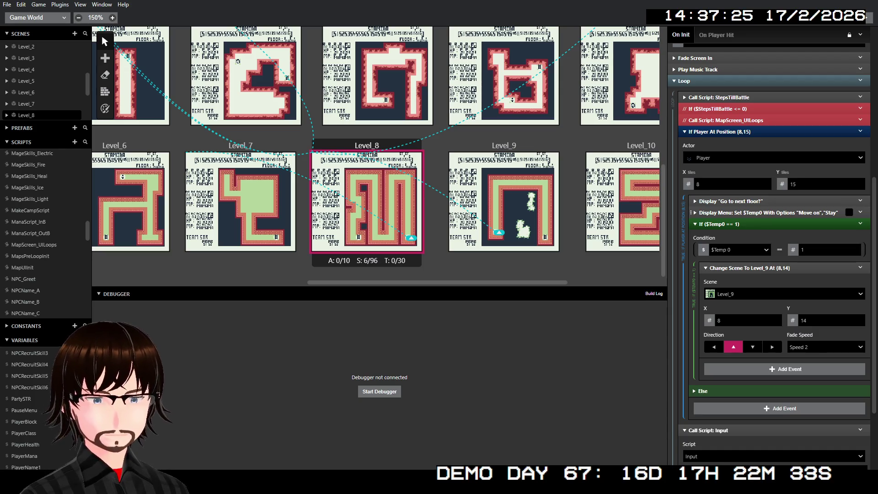
{"action": "left_click", "coordinate": [768, 214]}
- Store the Display Menu choice in $MenuChoice_global and make the following If test $MenuChoice_global == 1
{"action": "left_click", "coordinate": [727, 238]}
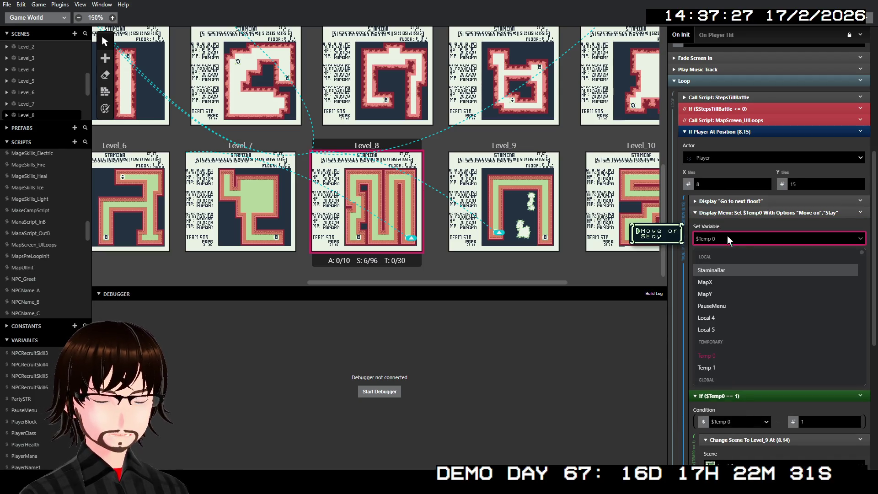
{"action": "type", "text": "menu"}
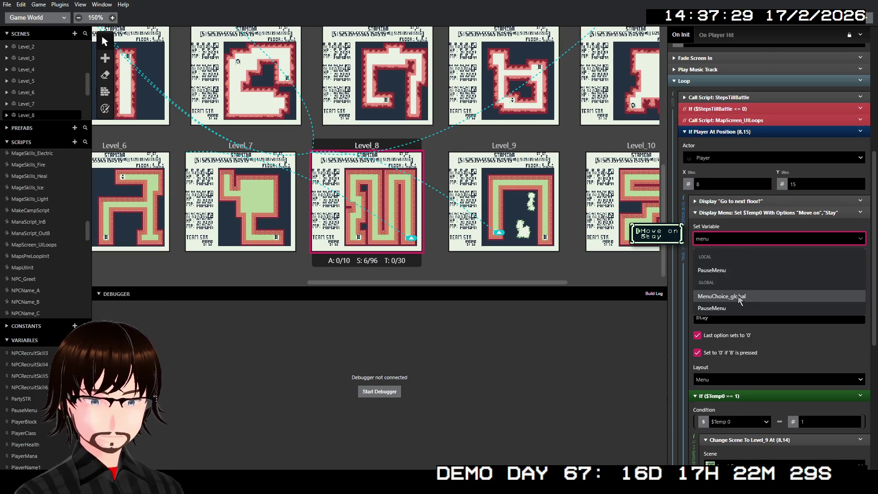
{"action": "left_click", "coordinate": [737, 296]}
{"action": "left_click", "coordinate": [768, 213]}
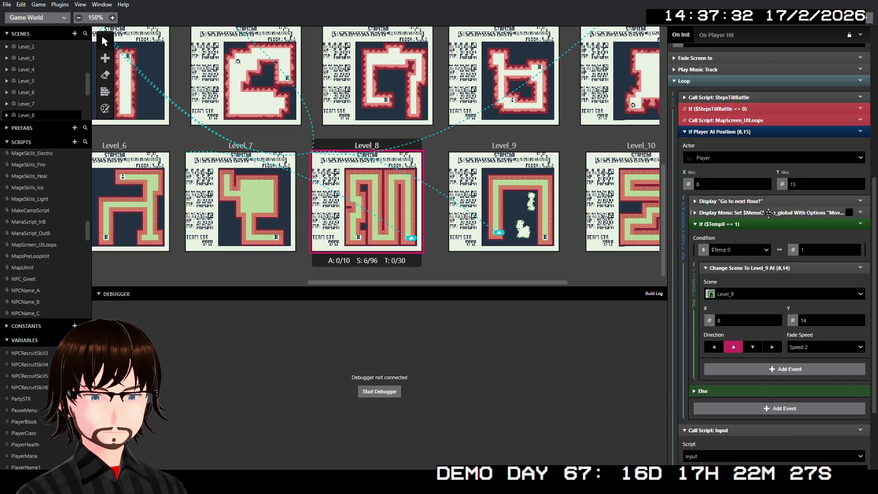
{"action": "left_click", "coordinate": [744, 251]}
{"action": "type", "text": "menu"}
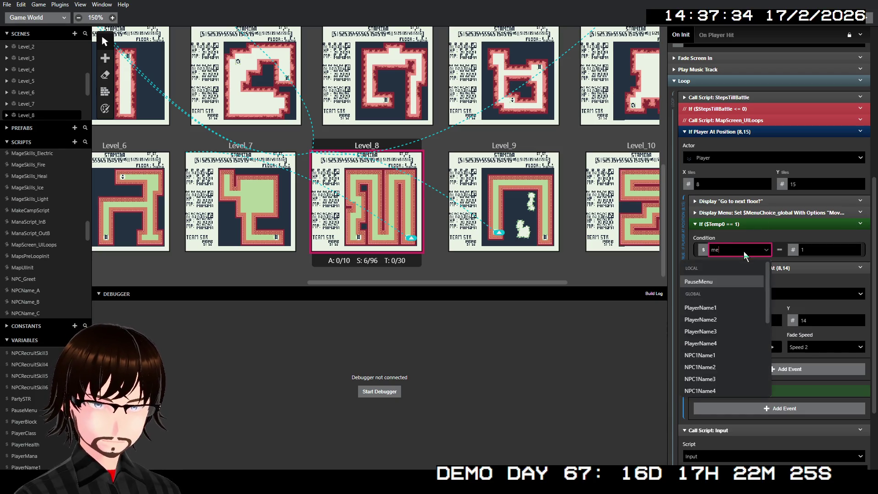
{"action": "left_click", "coordinate": [733, 307]}
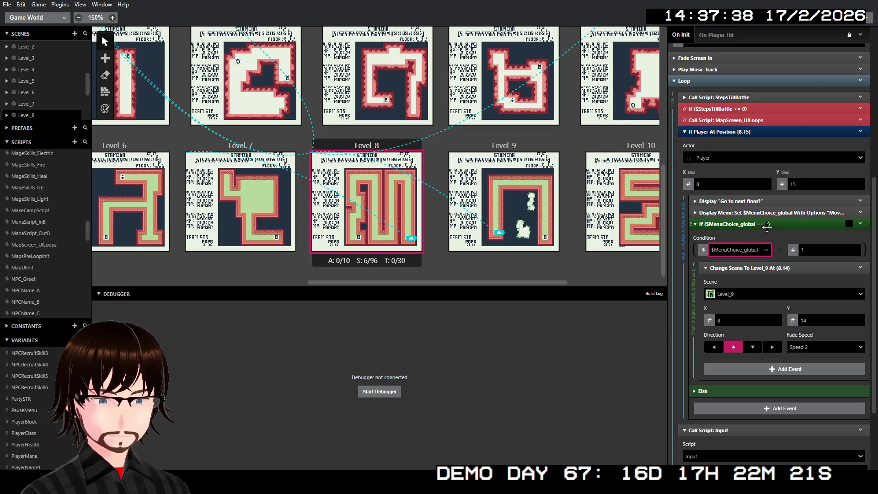
{"action": "left_click", "coordinate": [737, 225]}
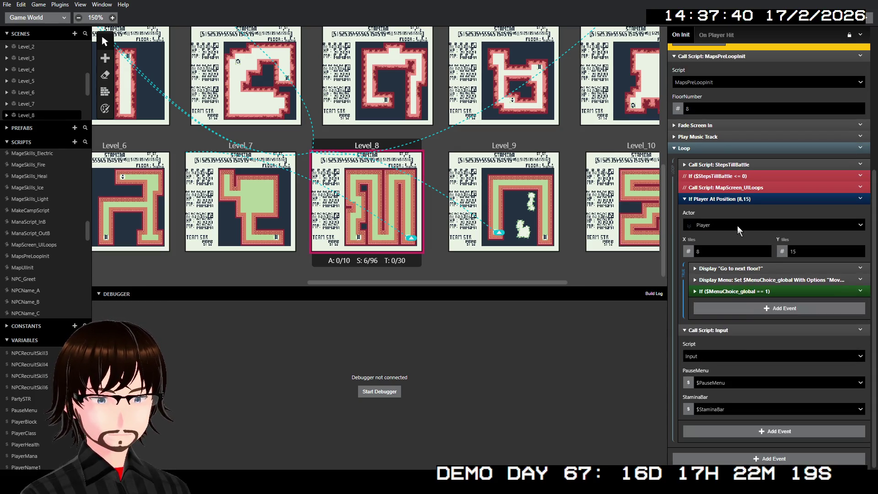
- Pass $PauseMenu and $StaminaBar to Level_8's Input script call, then open Level_9's scene
{"action": "left_click", "coordinate": [735, 290]}
{"action": "left_click", "coordinate": [741, 138]}
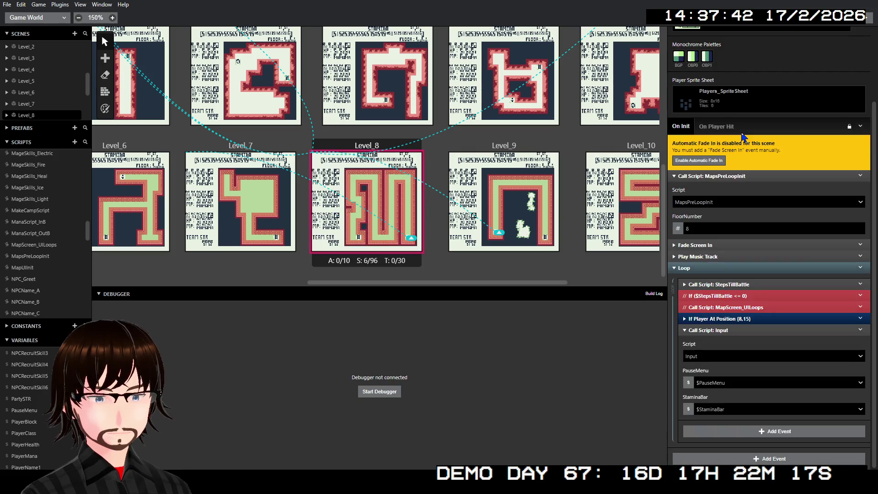
{"action": "left_click", "coordinate": [735, 381]}
{"action": "type", "text": "p"}
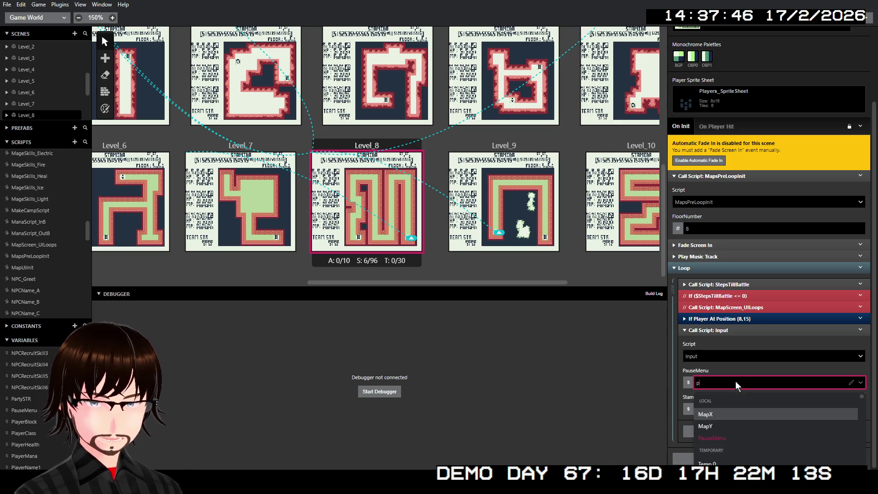
{"action": "type", "text": "aus"}
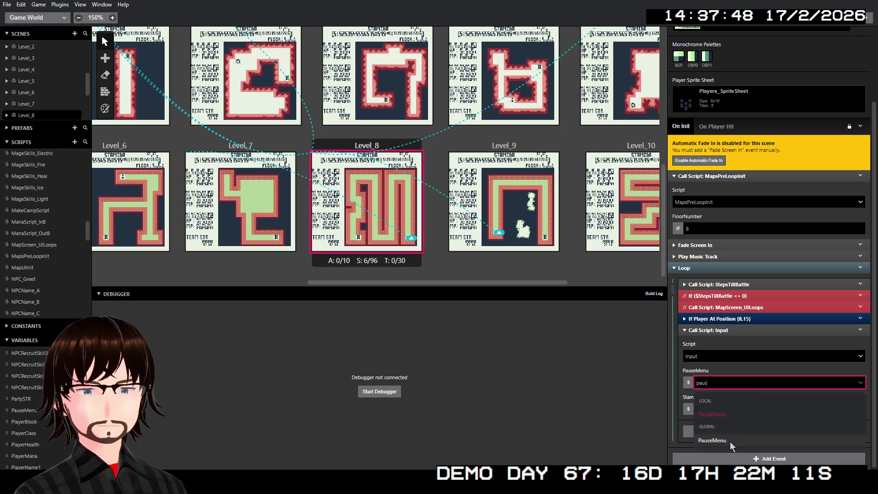
{"action": "left_click", "coordinate": [730, 440]}
{"action": "left_click", "coordinate": [725, 413]}
{"action": "type", "text": "sta"}
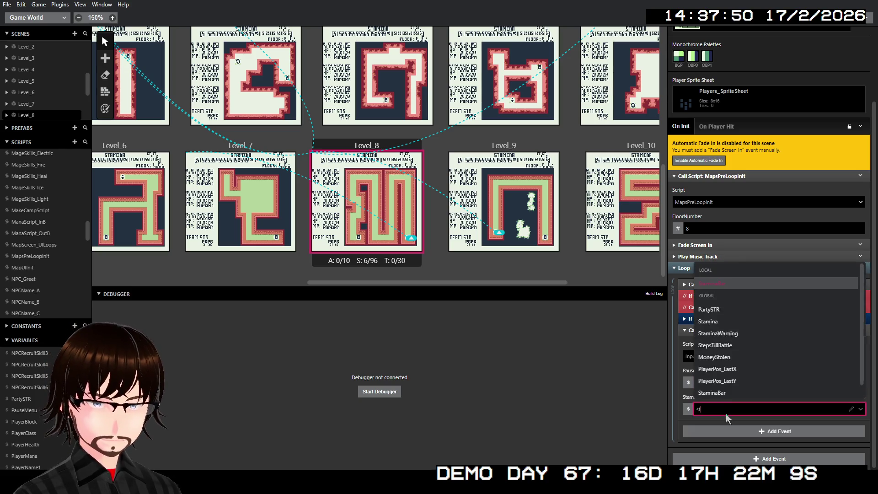
{"action": "left_click", "coordinate": [727, 394]}
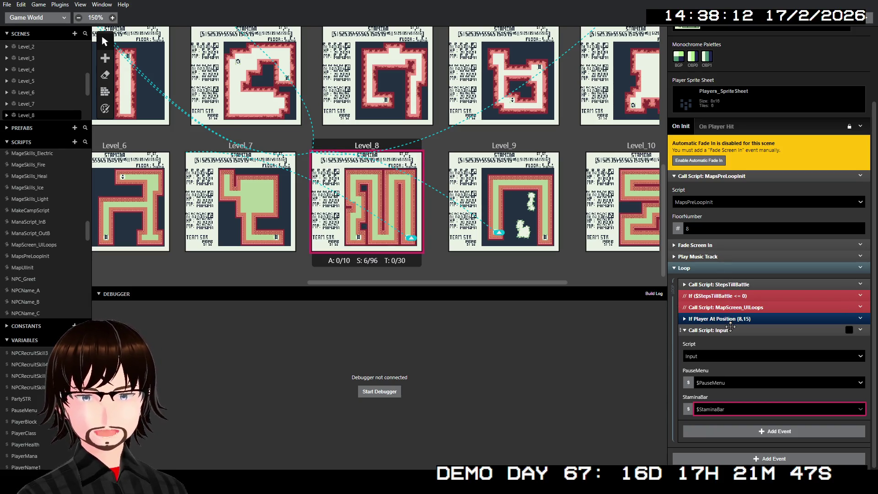
{"action": "scroll", "coordinate": [730, 325], "scroll_direction": "up", "scroll_amount": 2}
{"action": "left_click", "coordinate": [523, 149]}
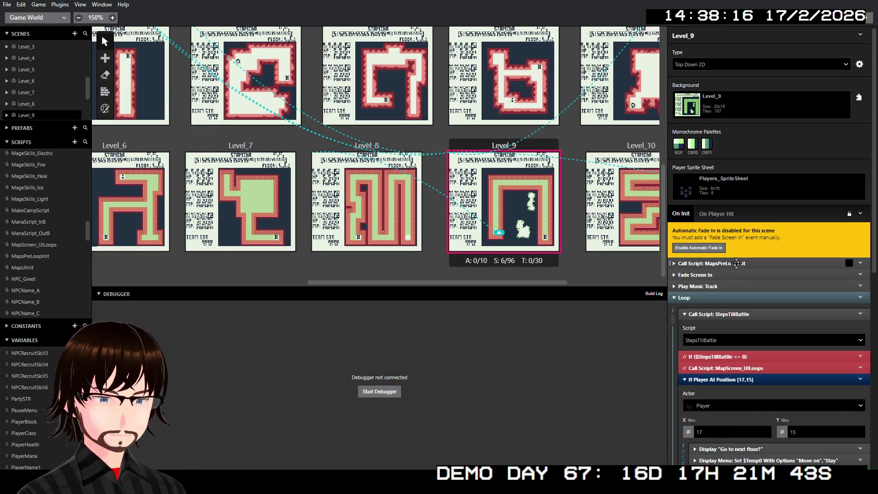
- Make Level_9's next-floor Display Menu store its choice in $MenuChoice_global
{"action": "scroll", "coordinate": [740, 279], "scroll_direction": "down", "scroll_amount": 3}
{"action": "scroll", "coordinate": [744, 293], "scroll_direction": "down", "scroll_amount": 1}
{"action": "scroll", "coordinate": [742, 229], "scroll_direction": "down", "scroll_amount": 1}
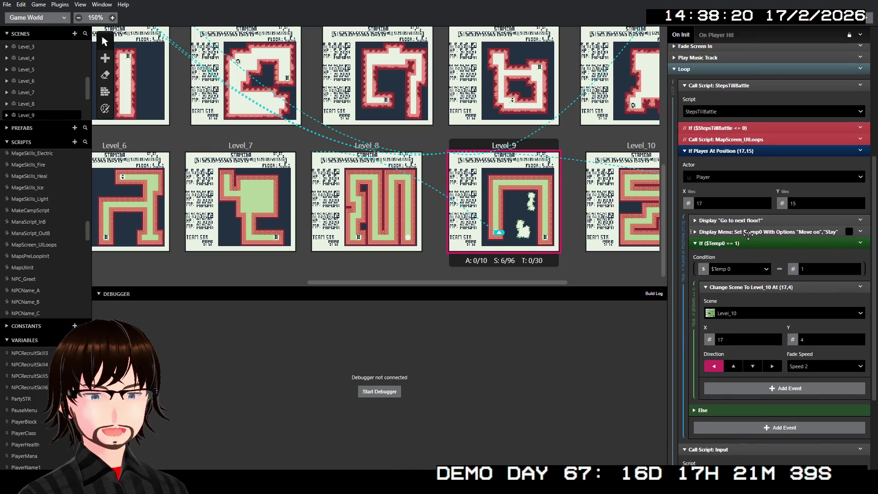
{"action": "left_click", "coordinate": [748, 235]}
{"action": "left_click", "coordinate": [743, 257]}
{"action": "type", "text": "menu"}
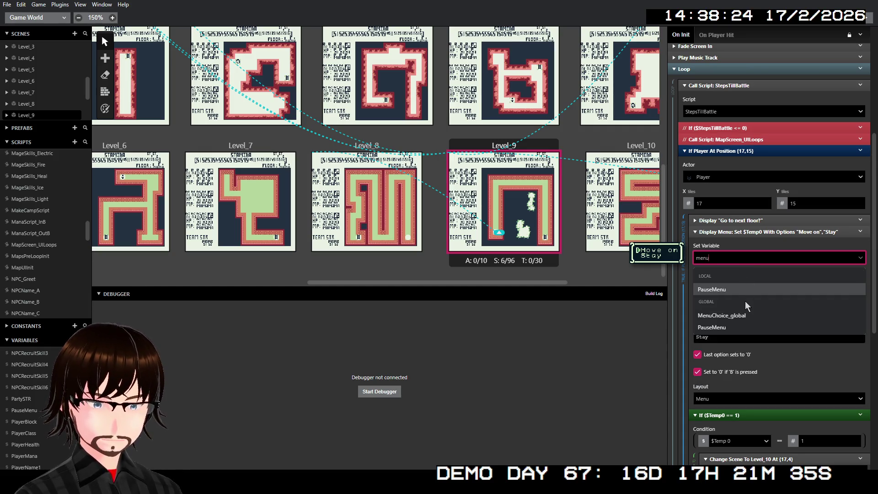
{"action": "left_click", "coordinate": [744, 315]}
{"action": "left_click", "coordinate": [754, 232]}
- Make the following If condition test $MenuChoice_global and check its change-scene branch
{"action": "left_click", "coordinate": [744, 268]}
{"action": "type", "text": "me"}
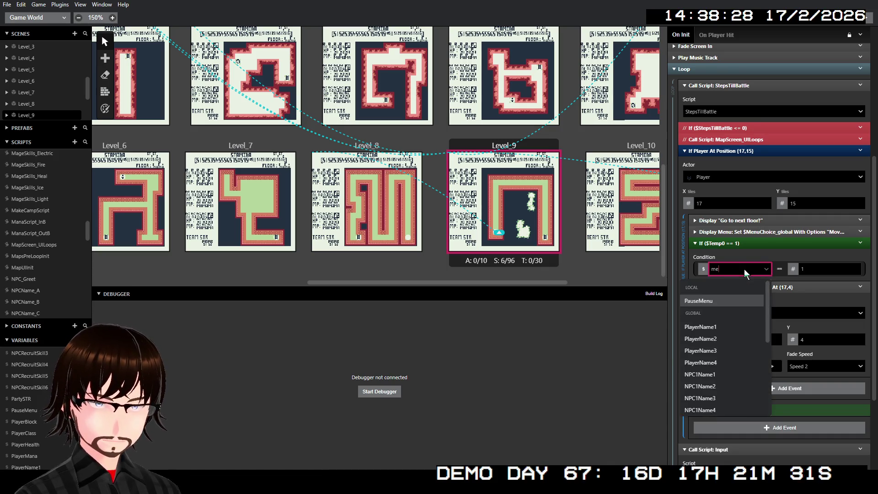
{"action": "type", "text": "nu"}
{"action": "left_click", "coordinate": [742, 323]}
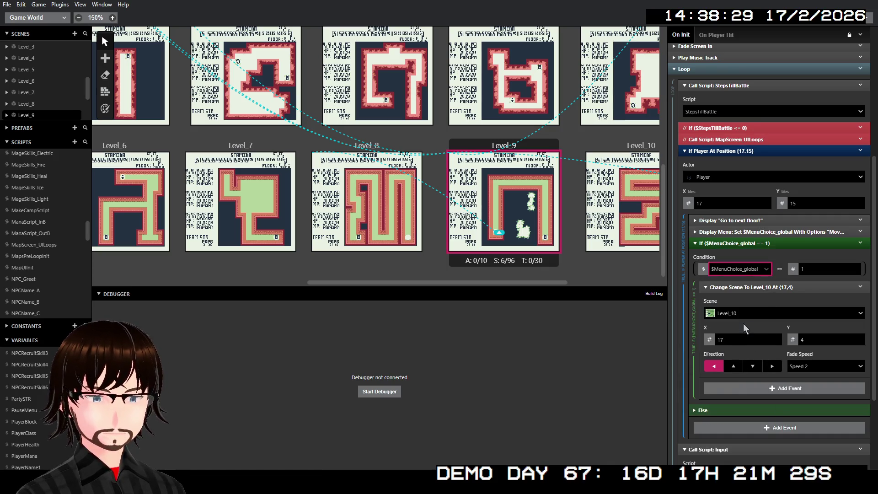
{"action": "left_click", "coordinate": [761, 243]}
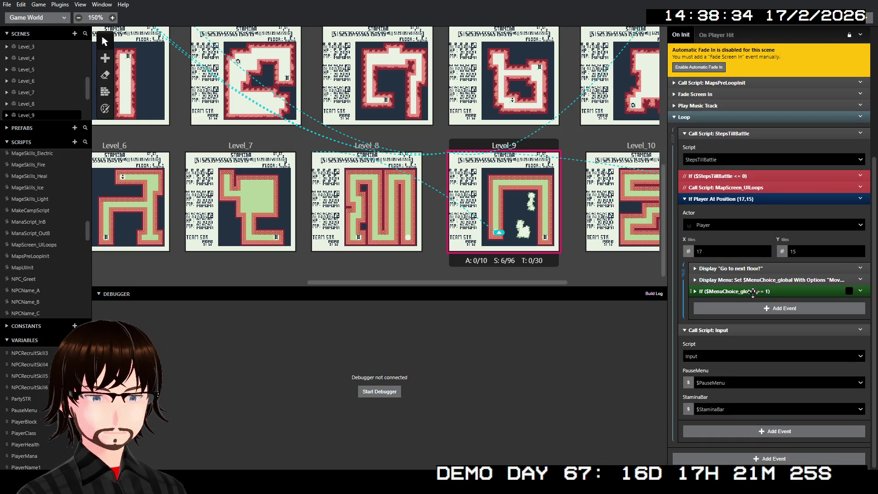
{"action": "left_click", "coordinate": [762, 243]}
{"action": "left_click", "coordinate": [740, 287]}
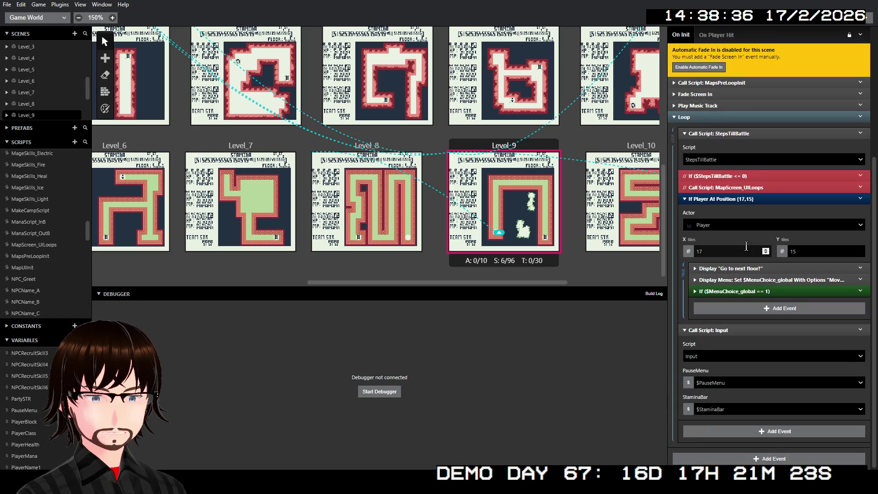
{"action": "left_click", "coordinate": [740, 287]}
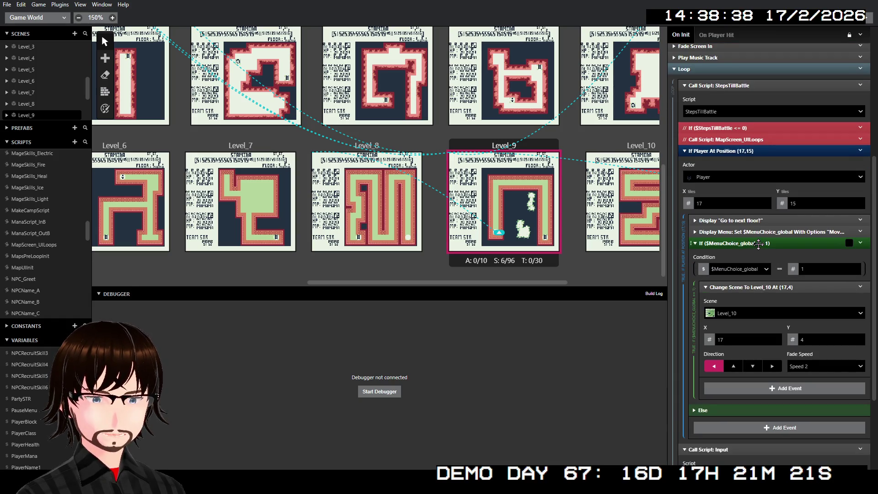
{"action": "left_click", "coordinate": [758, 245]}
{"action": "left_click", "coordinate": [758, 244]}
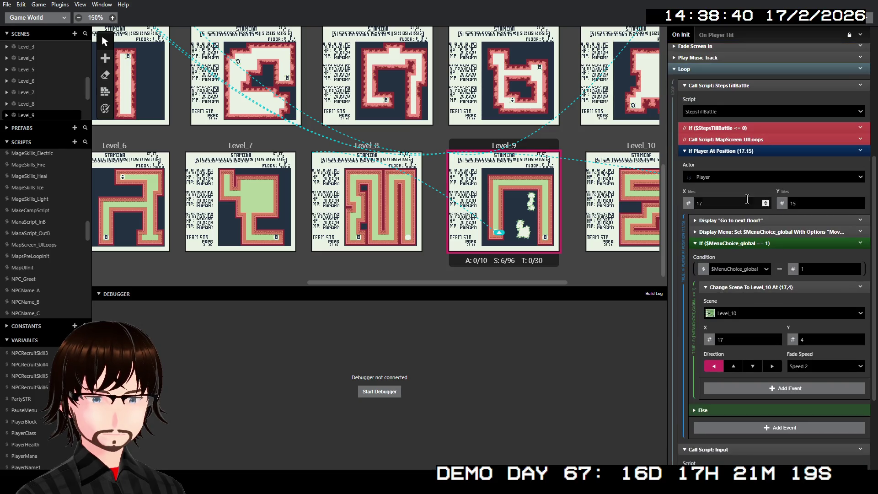
{"action": "left_click", "coordinate": [740, 152]}
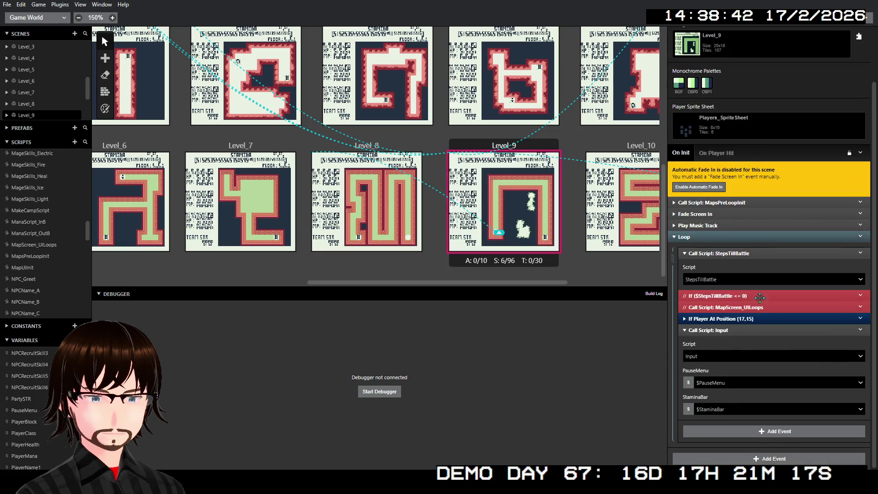
- Pass $PauseMenu and $StaminaBar as the PauseMenu and StaminaBar arguments of Call Script: Input
{"action": "left_click", "coordinate": [734, 382]}
{"action": "type", "text": "pau"}
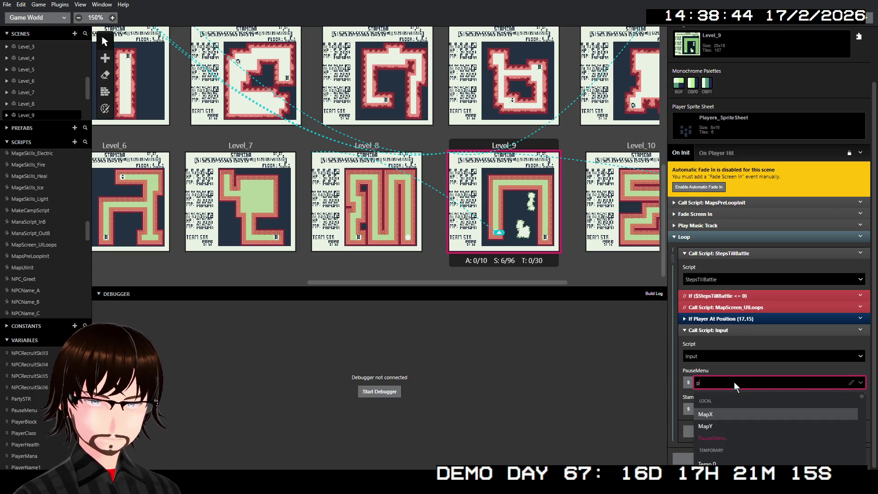
{"action": "left_click", "coordinate": [725, 441]}
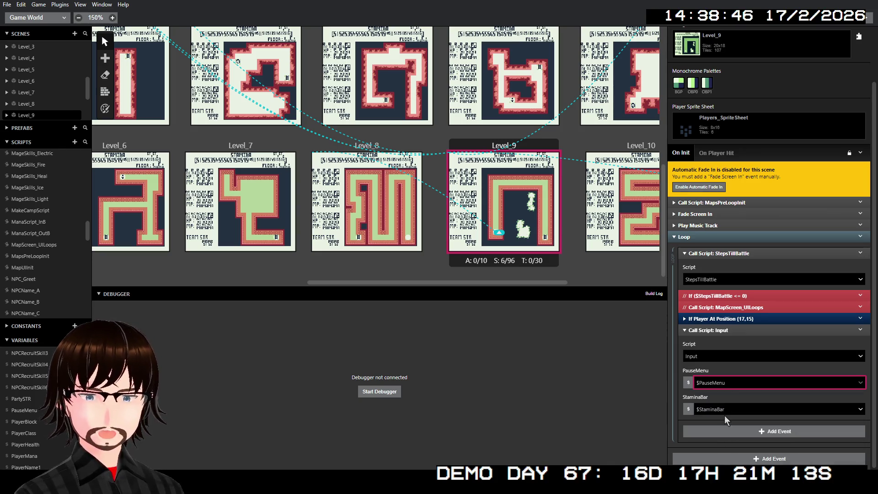
{"action": "left_click", "coordinate": [723, 411]}
{"action": "type", "text": "stam"}
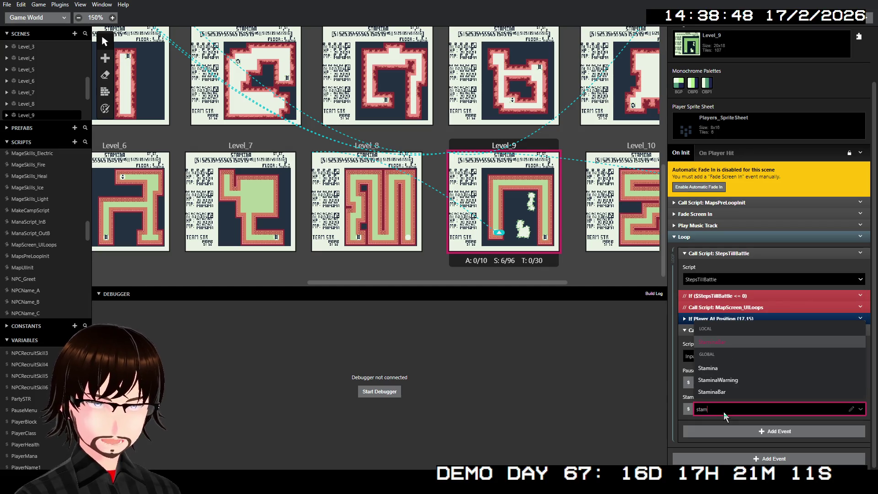
{"action": "left_click", "coordinate": [723, 390]}
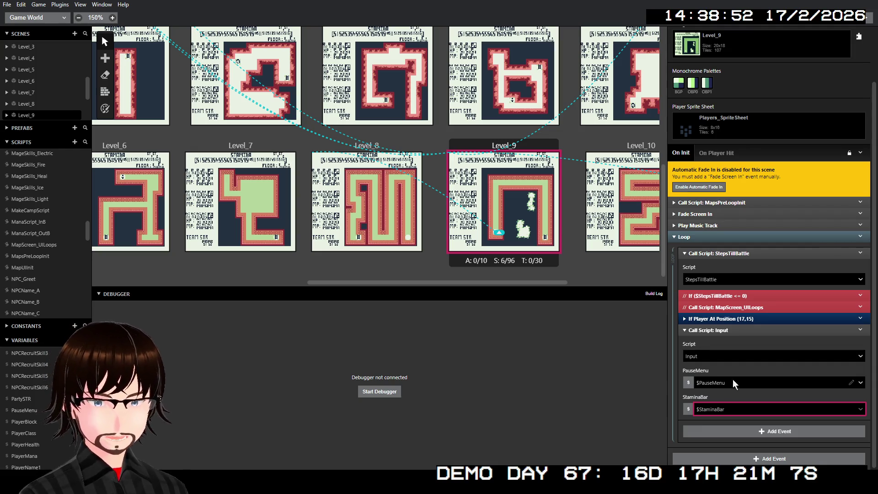
{"action": "left_click", "coordinate": [731, 329]}
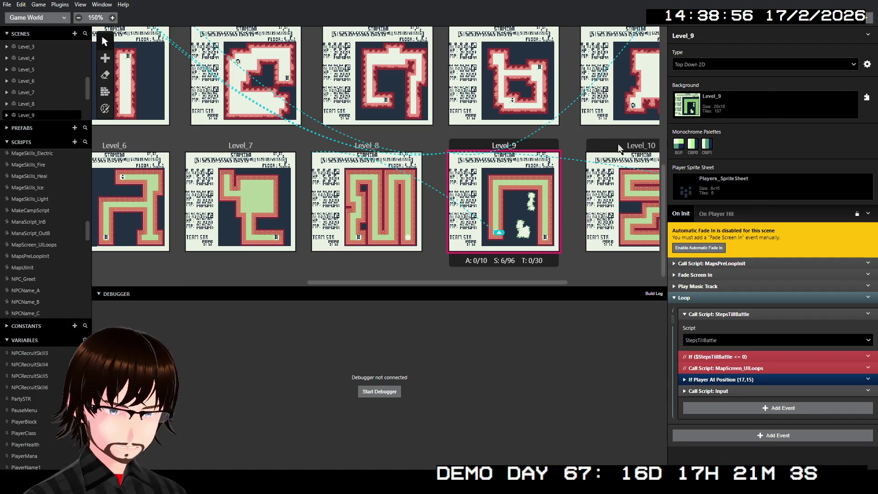
{"action": "scroll", "coordinate": [572, 144], "scroll_direction": "right", "scroll_amount": 2}
- Verify that Level_10's If Player At Position (17,7) check already uses $MenuChoice_global
{"action": "scroll", "coordinate": [572, 144], "scroll_direction": "right", "scroll_amount": 3}
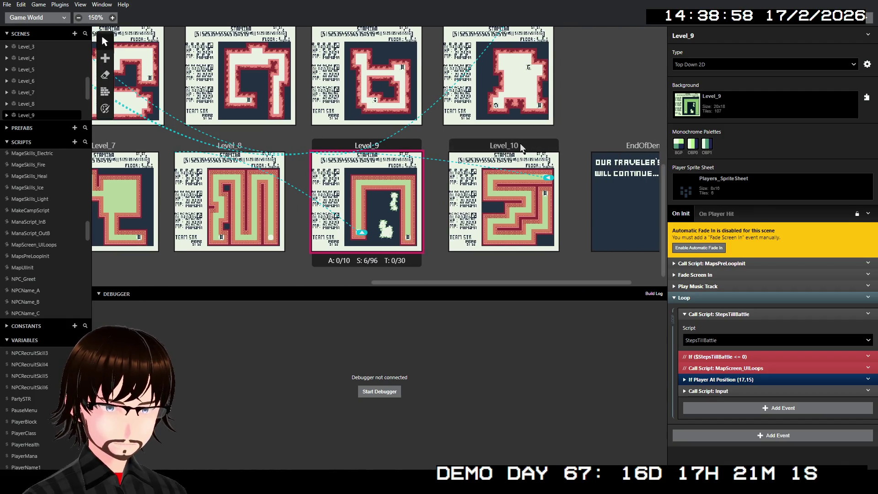
{"action": "left_click", "coordinate": [520, 143]}
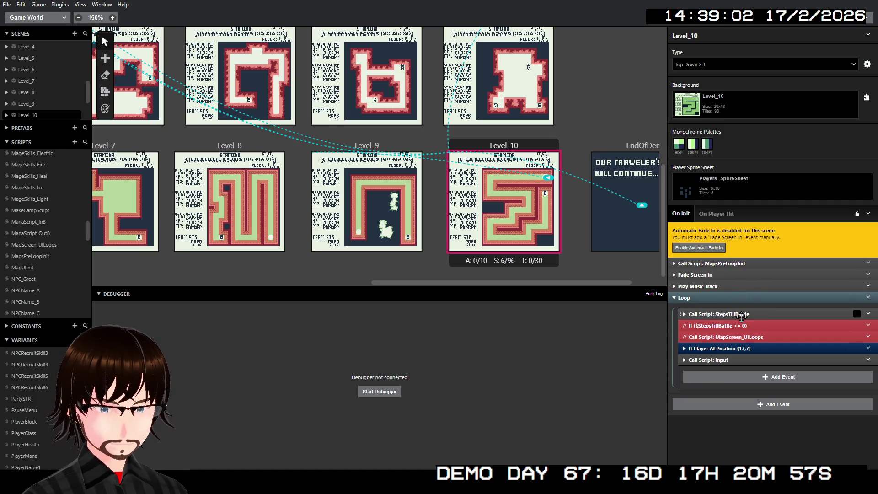
{"action": "left_click", "coordinate": [746, 349]}
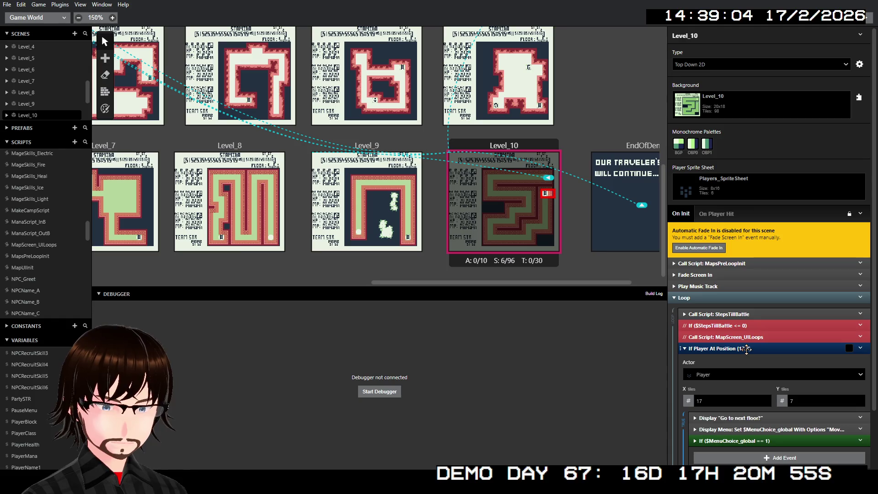
{"action": "scroll", "coordinate": [747, 361], "scroll_direction": "down", "scroll_amount": 2}
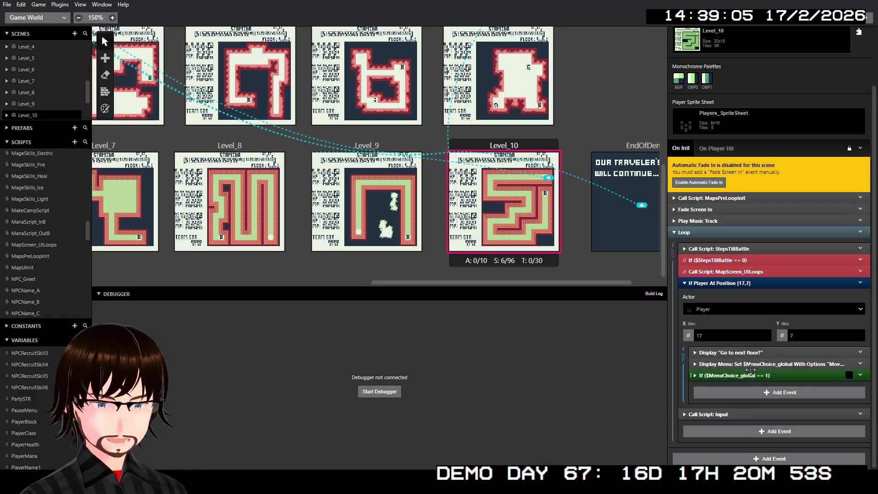
{"action": "left_click", "coordinate": [731, 283]}
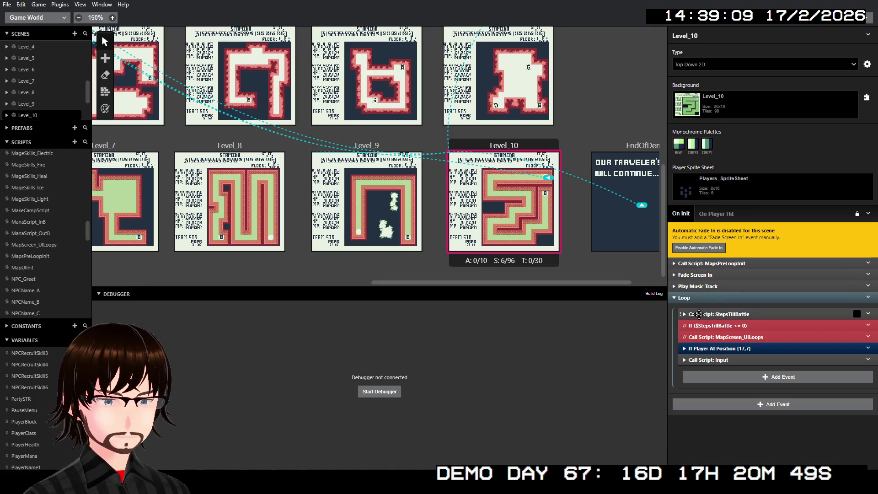
- Pan around the world view, then build and run the game in the debugger
{"action": "scroll", "coordinate": [607, 270], "scroll_direction": "left", "scroll_amount": 10}
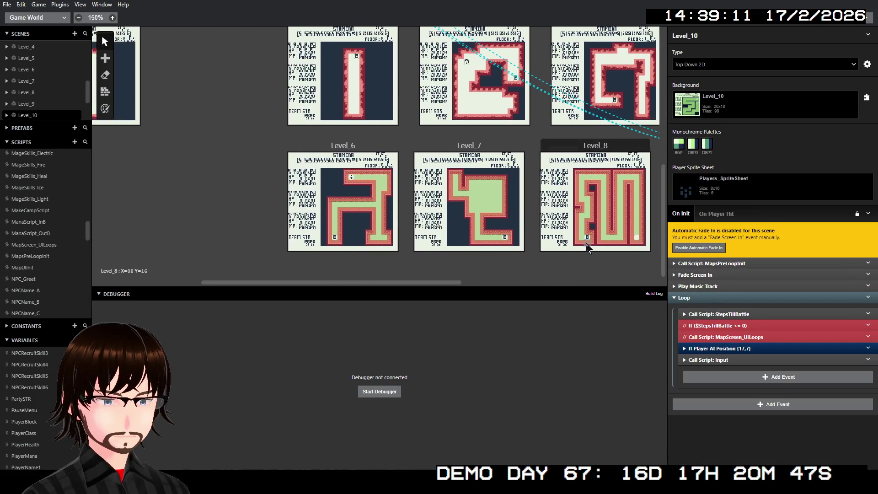
{"action": "scroll", "coordinate": [577, 224], "scroll_direction": "up", "scroll_amount": 4}
{"action": "scroll", "coordinate": [577, 224], "scroll_direction": "down", "scroll_amount": 4}
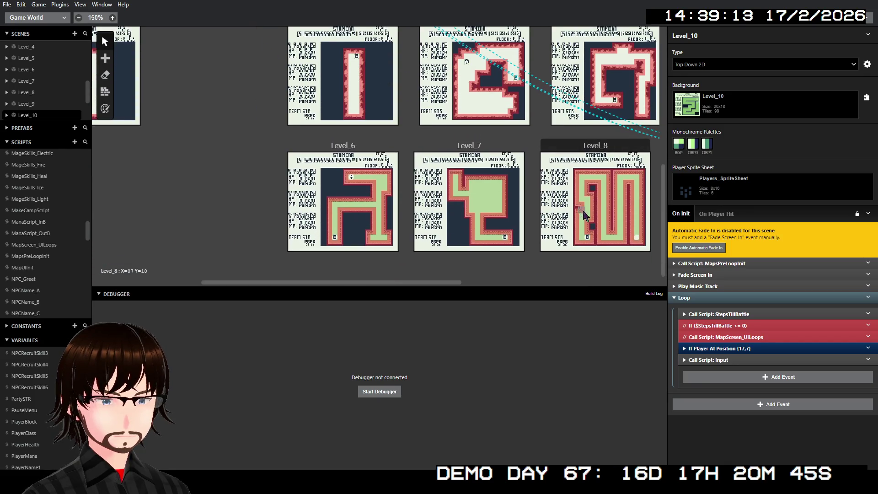
{"action": "scroll", "coordinate": [584, 215], "scroll_direction": "right", "scroll_amount": 5}
{"action": "scroll", "coordinate": [572, 219], "scroll_direction": "left", "scroll_amount": 2}
{"action": "scroll", "coordinate": [575, 222], "scroll_direction": "left", "scroll_amount": 2}
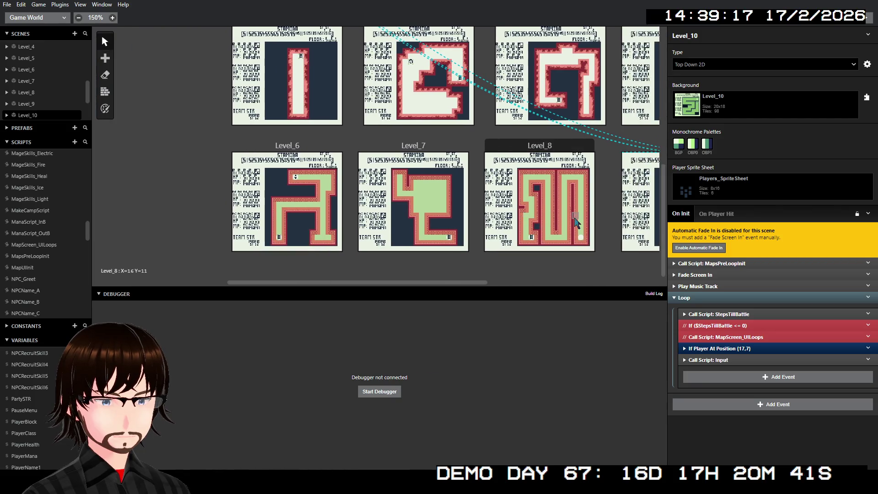
{"action": "scroll", "coordinate": [577, 224], "scroll_direction": "right", "scroll_amount": 2}
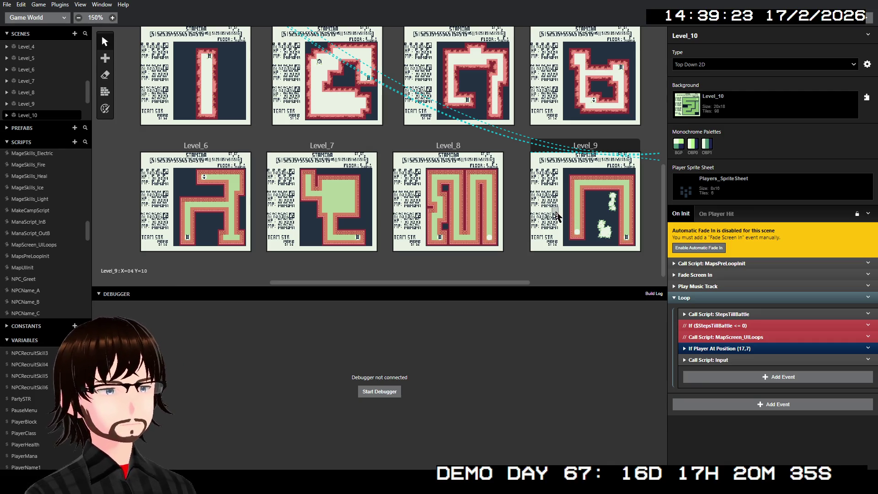
{"action": "scroll", "coordinate": [528, 160], "scroll_direction": "up", "scroll_amount": 3}
{"action": "scroll", "coordinate": [509, 146], "scroll_direction": "left", "scroll_amount": 3}
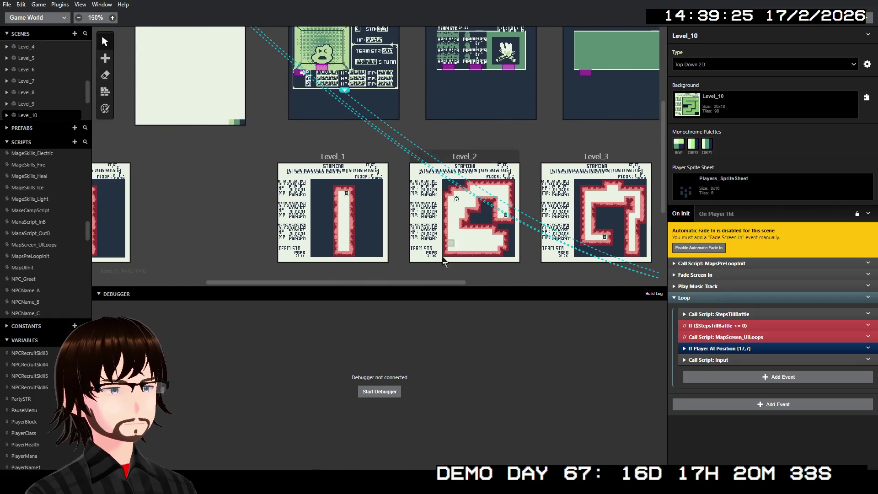
{"action": "left_click", "coordinate": [379, 391]}
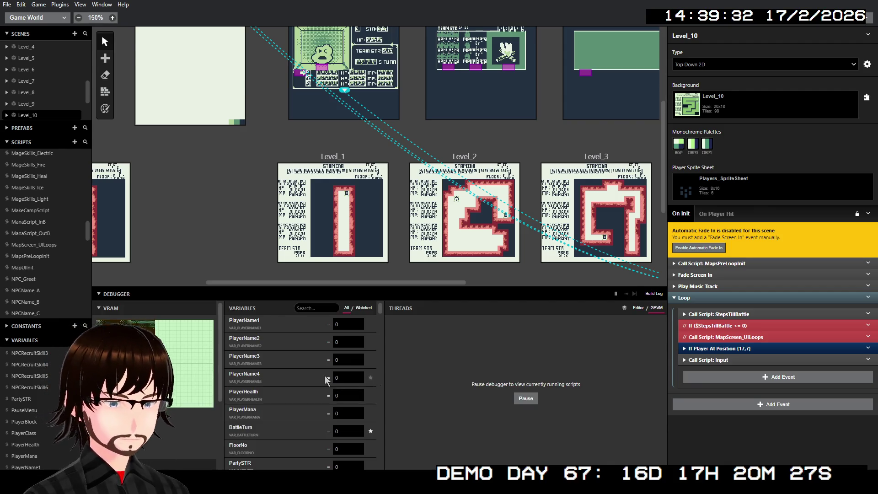
- Look up scenes using S19_StaminaBar, S11_NPCRecruit and S2_PauseMenu, then close the game window
{"action": "scroll", "coordinate": [289, 380], "scroll_direction": "up", "scroll_amount": 5}
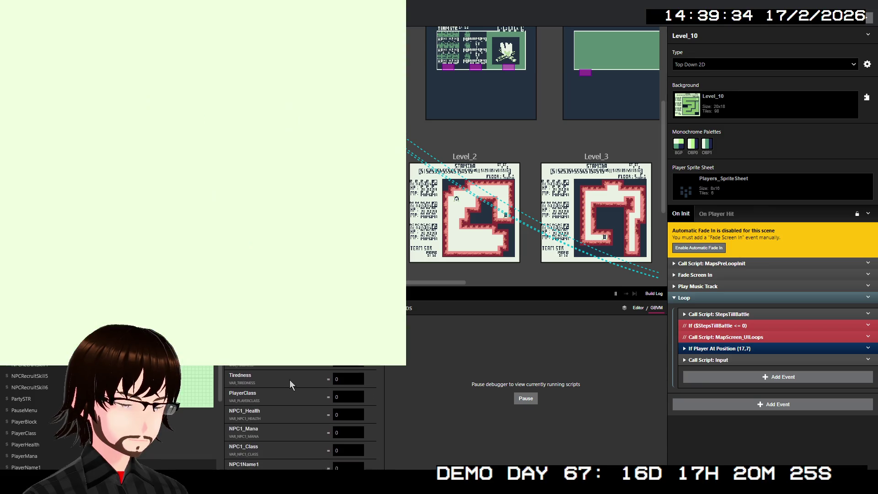
{"action": "scroll", "coordinate": [290, 391], "scroll_direction": "down", "scroll_amount": 15}
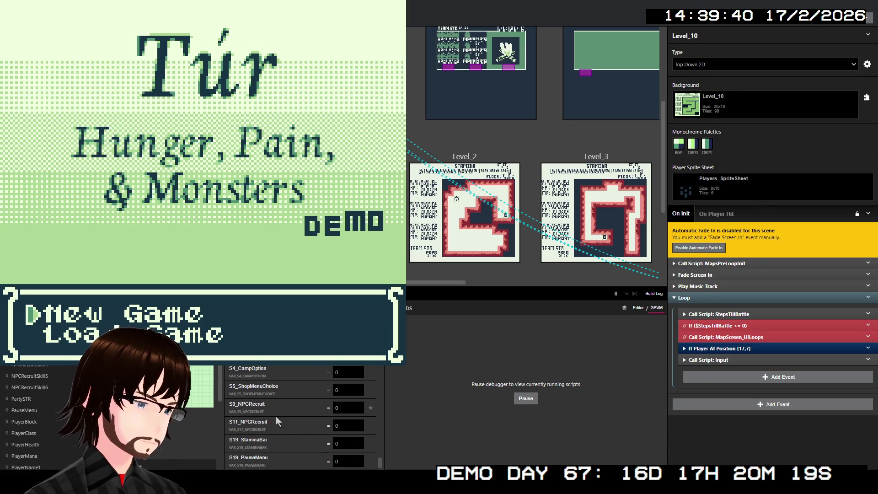
{"action": "left_click", "coordinate": [248, 440]}
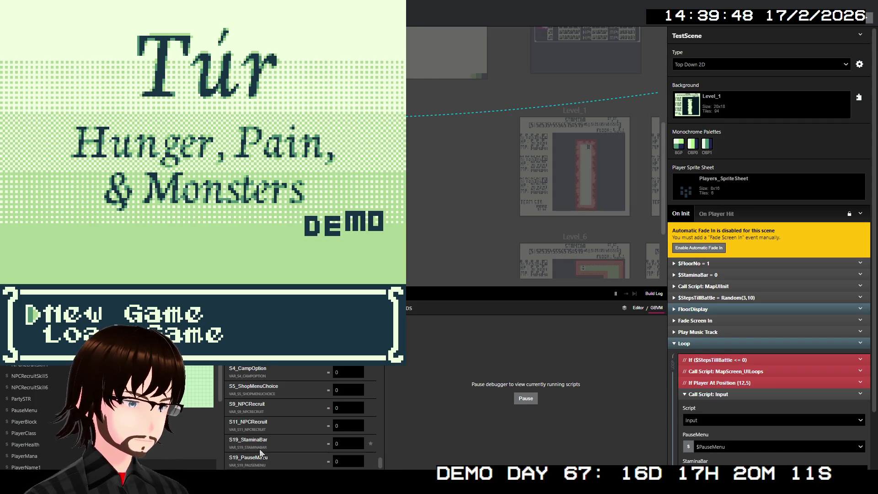
{"action": "left_click", "coordinate": [256, 421]}
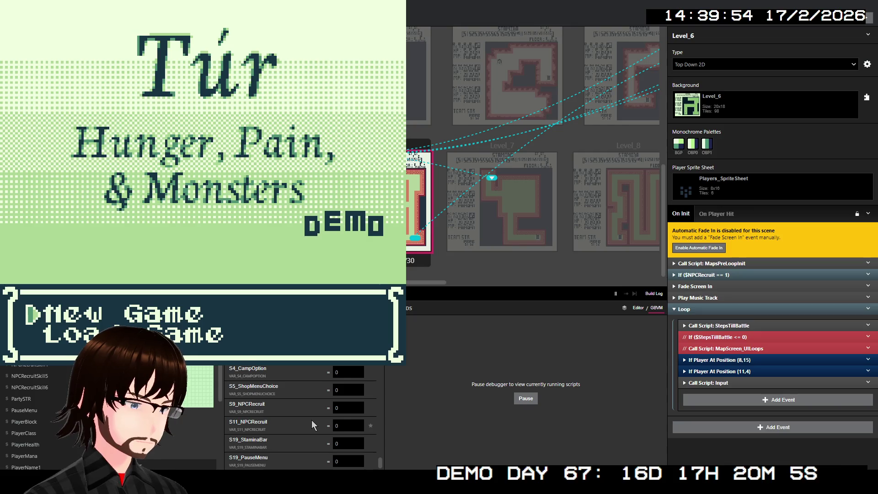
{"action": "scroll", "coordinate": [256, 423], "scroll_direction": "up", "scroll_amount": 2}
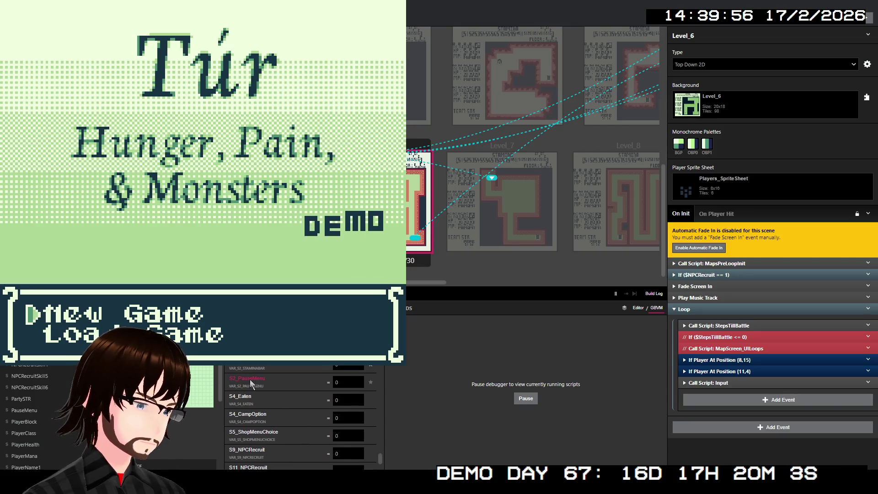
{"action": "left_click", "coordinate": [249, 379]}
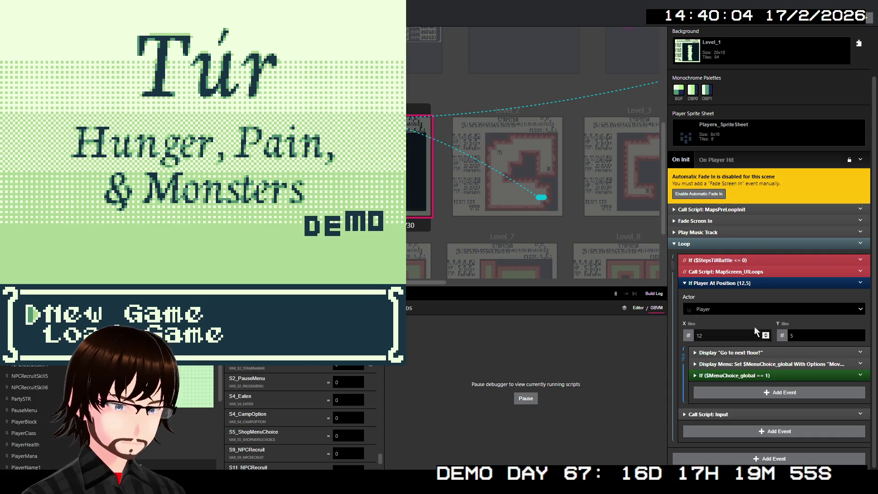
{"action": "key", "text": "alt+F4"}
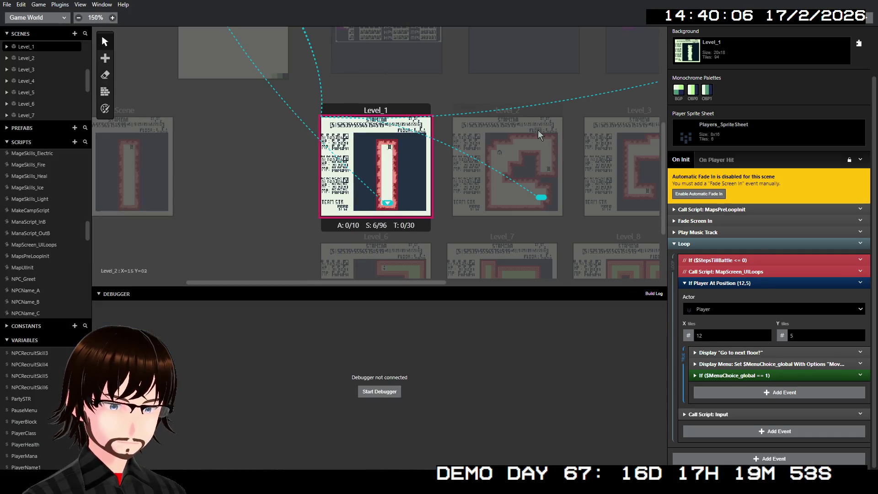
- Pass global $PauseMenu and $StaminaBar to Level_1's Input call, then start a debugger build
{"action": "left_click", "coordinate": [720, 415]}
{"action": "scroll", "coordinate": [717, 416], "scroll_direction": "down", "scroll_amount": 2}
{"action": "left_click", "coordinate": [728, 385]}
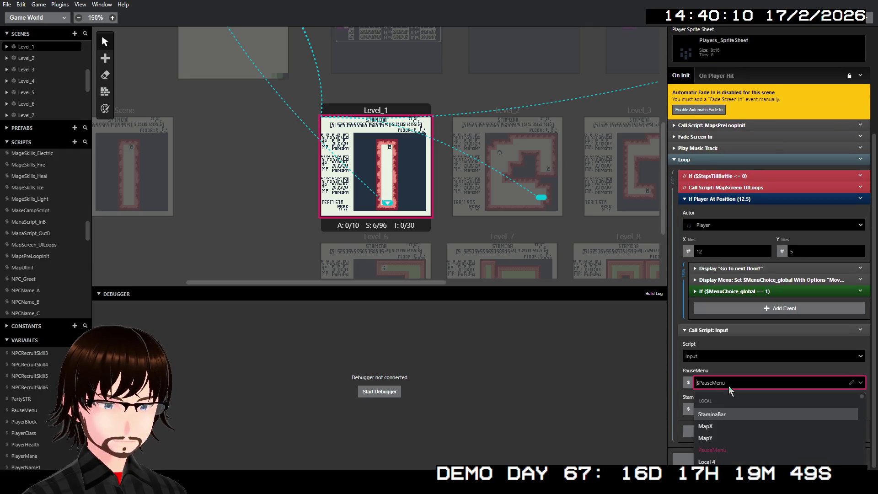
{"action": "type", "text": "pau"}
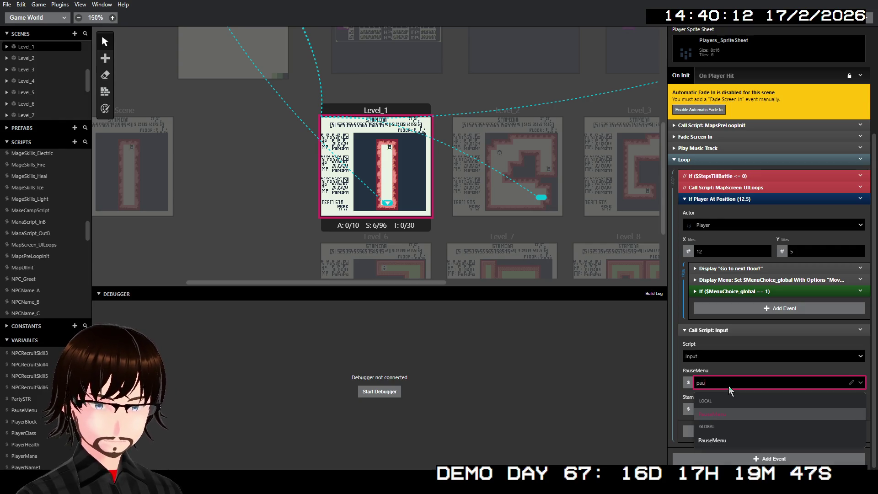
{"action": "left_click", "coordinate": [718, 440]}
{"action": "left_click", "coordinate": [726, 411]}
{"action": "type", "text": "s"}
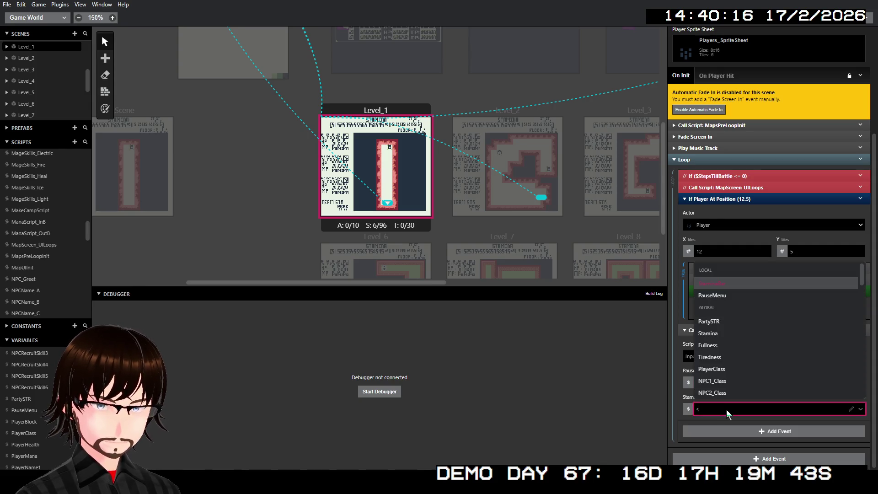
{"action": "type", "text": "ta"}
{"action": "left_click", "coordinate": [728, 393]}
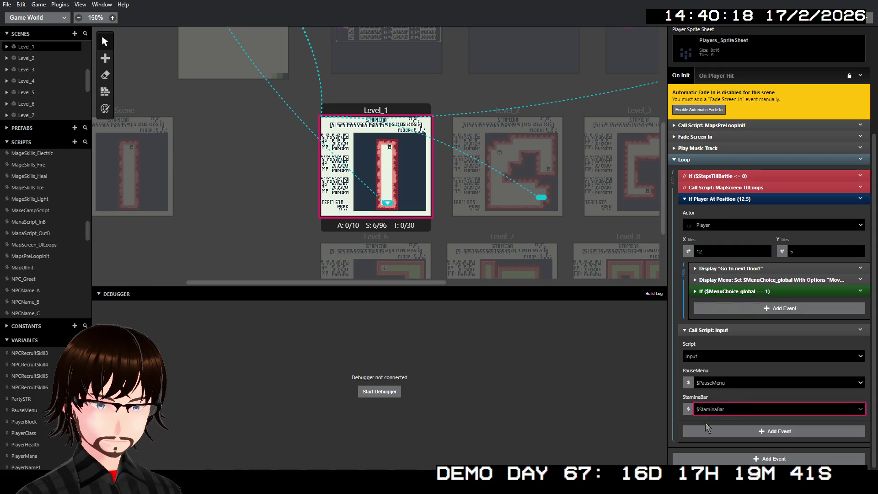
{"action": "left_click", "coordinate": [701, 331]}
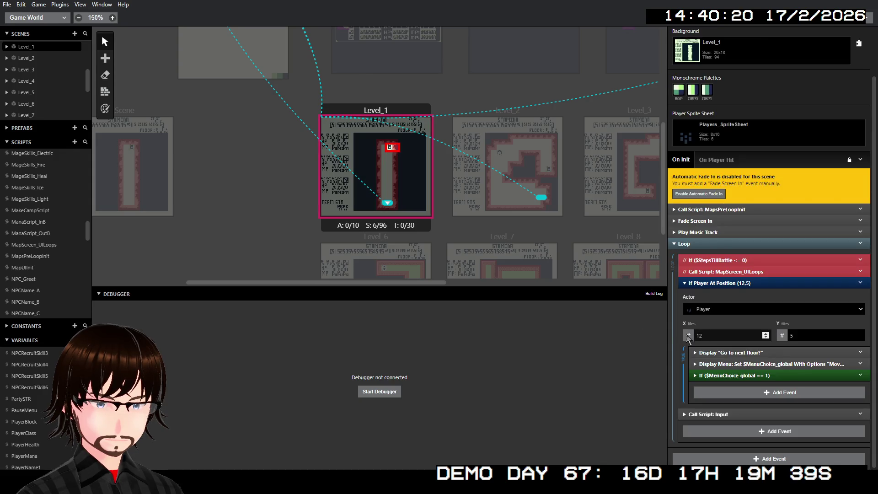
{"action": "left_click", "coordinate": [375, 395]}
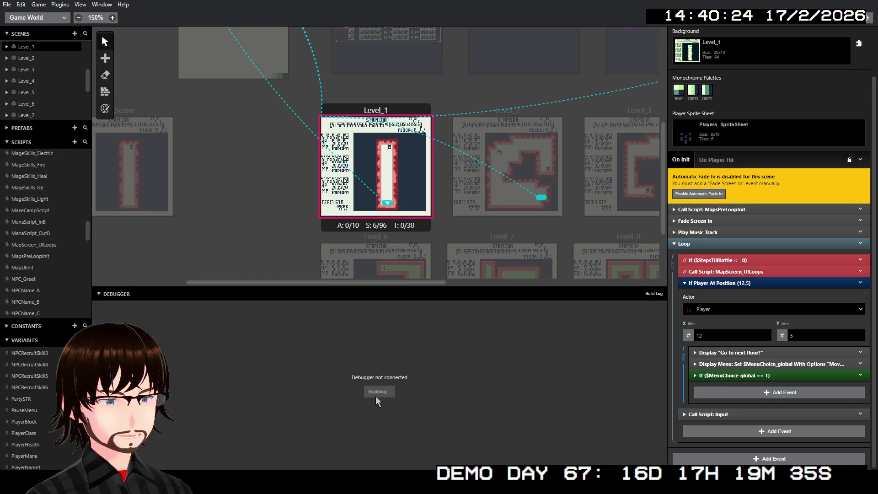
- Find Temp 0 and Temp 1 in the debugger variables and view their uses (BattleScene, Enemy)
{"action": "scroll", "coordinate": [295, 388], "scroll_direction": "down", "scroll_amount": 10}
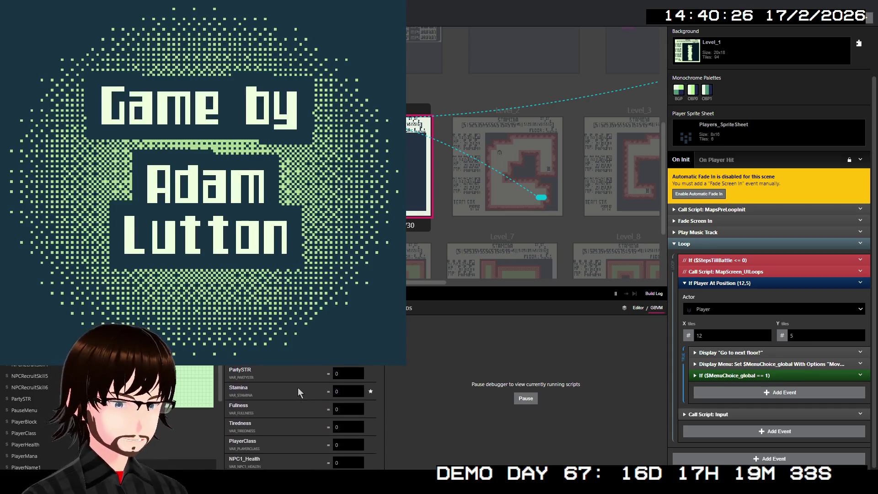
{"action": "scroll", "coordinate": [319, 386], "scroll_direction": "down", "scroll_amount": 10}
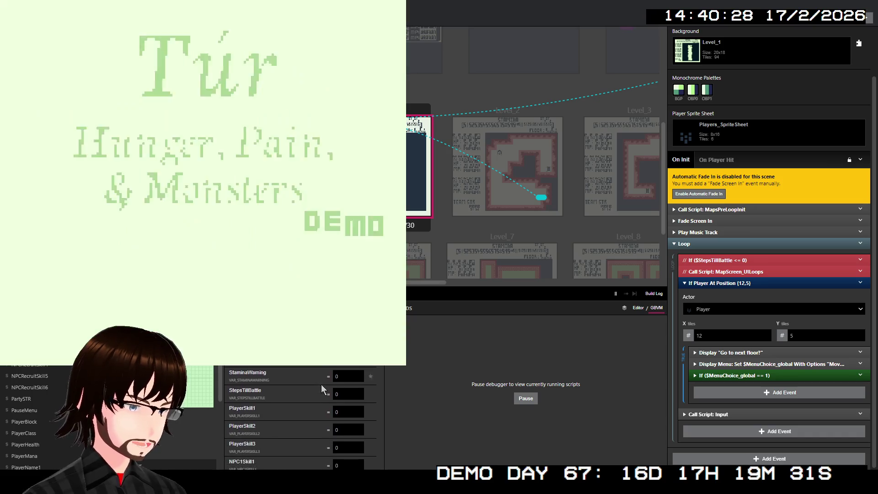
{"action": "scroll", "coordinate": [327, 389], "scroll_direction": "down", "scroll_amount": 10}
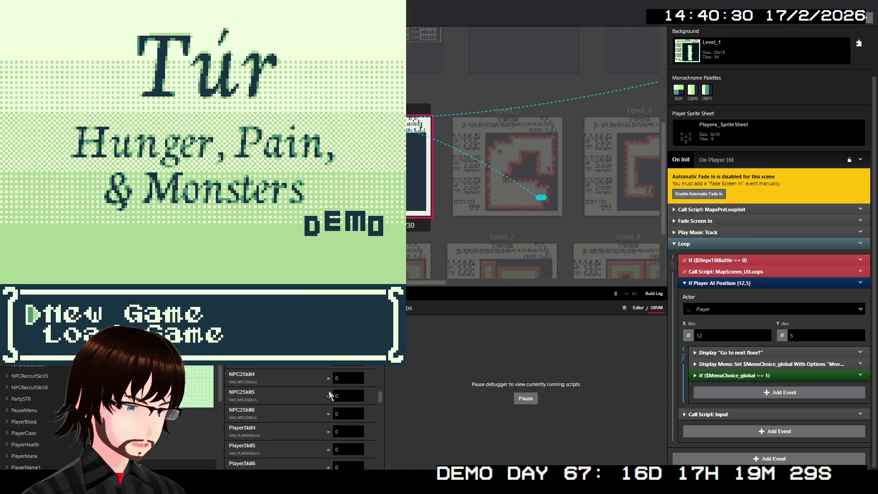
{"action": "scroll", "coordinate": [329, 393], "scroll_direction": "down", "scroll_amount": 5}
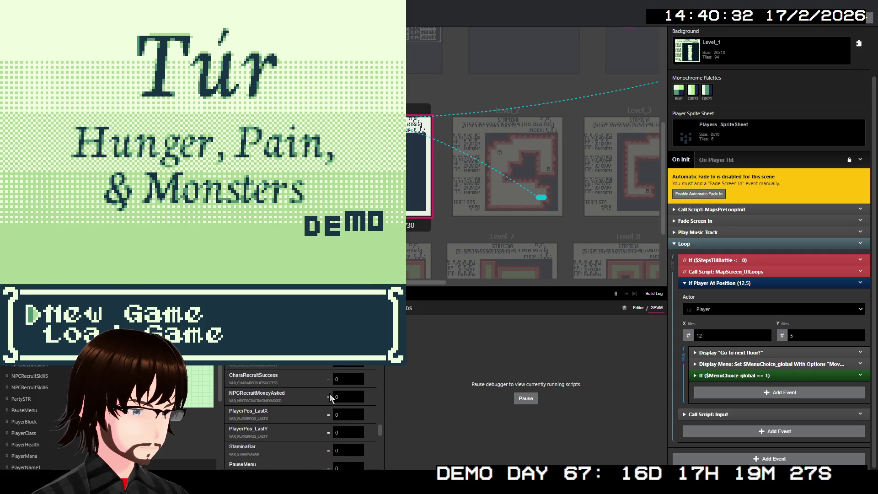
{"action": "scroll", "coordinate": [332, 393], "scroll_direction": "down", "scroll_amount": 5}
{"action": "scroll", "coordinate": [332, 393], "scroll_direction": "down", "scroll_amount": 1}
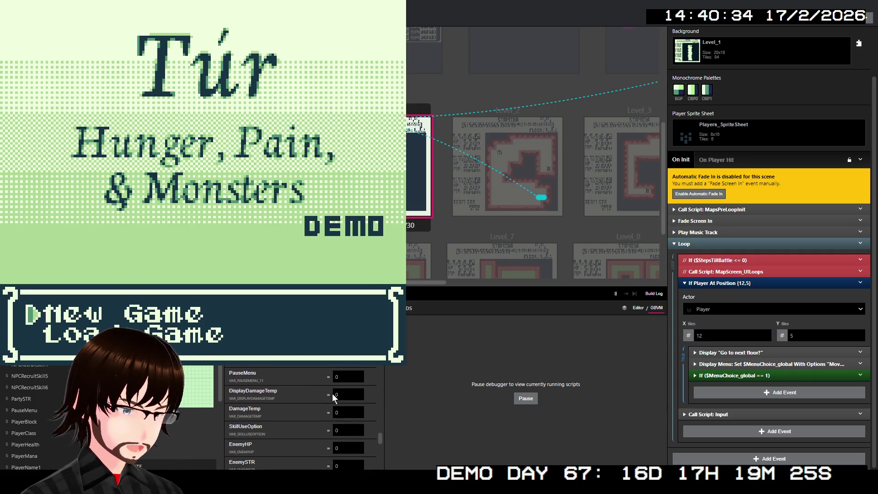
{"action": "scroll", "coordinate": [335, 389], "scroll_direction": "down", "scroll_amount": 1}
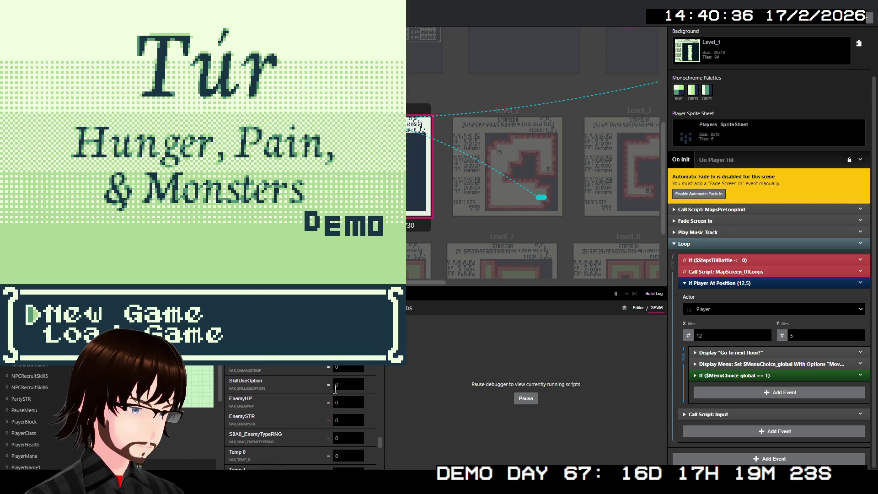
{"action": "scroll", "coordinate": [335, 389], "scroll_direction": "down", "scroll_amount": 1}
{"action": "scroll", "coordinate": [335, 389], "scroll_direction": "down", "scroll_amount": 2}
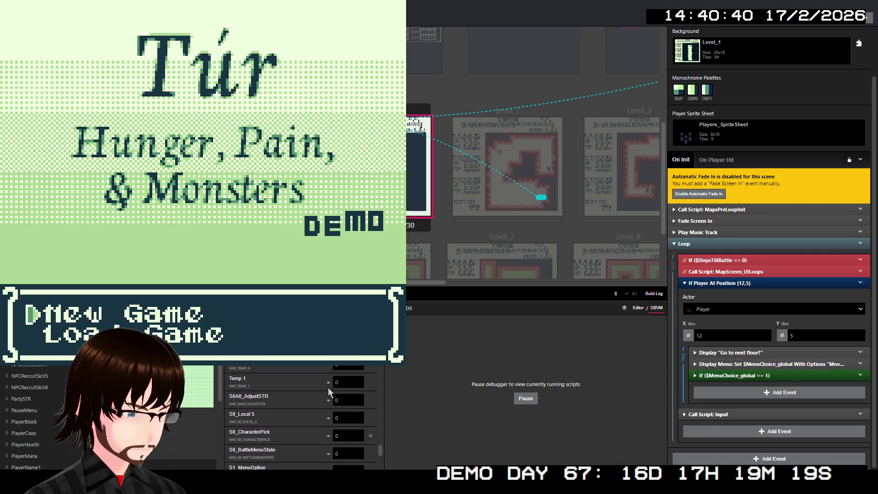
{"action": "left_click", "coordinate": [237, 366]}
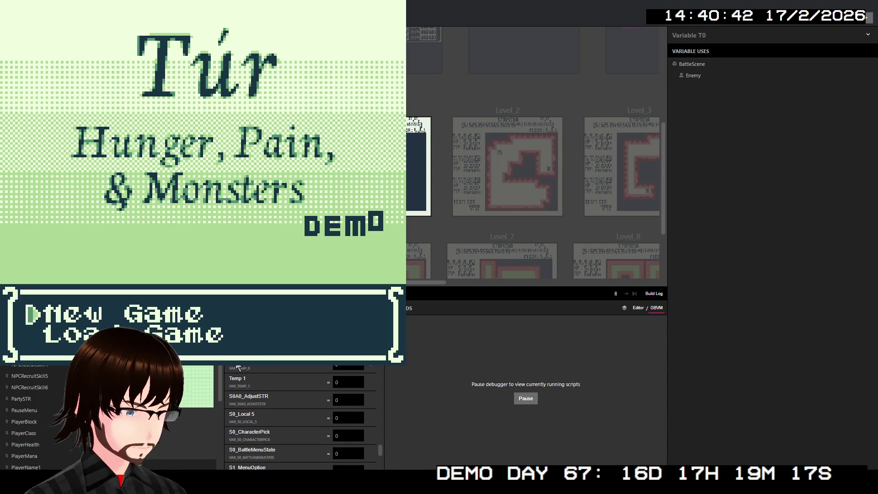
{"action": "left_click", "coordinate": [237, 379]}
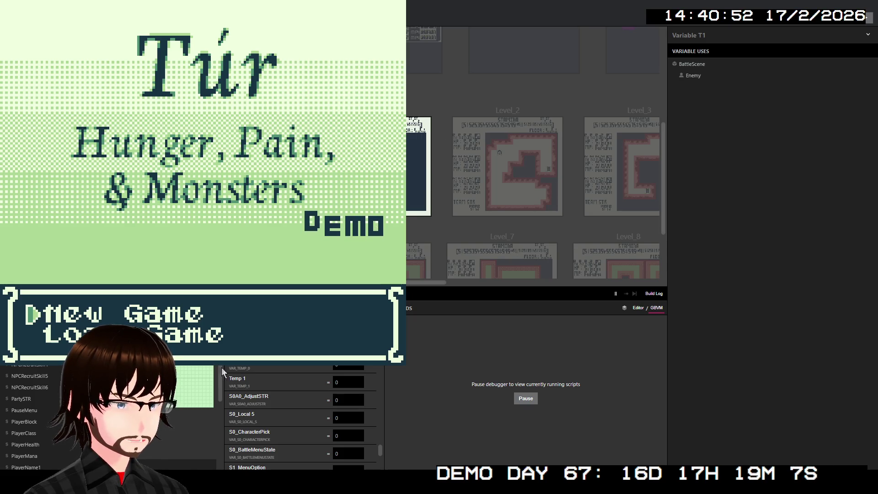
- From Temp 1's uses, jump to the Enemy actor in BattleScene and open its On Init script
{"action": "left_click", "coordinate": [239, 380]}
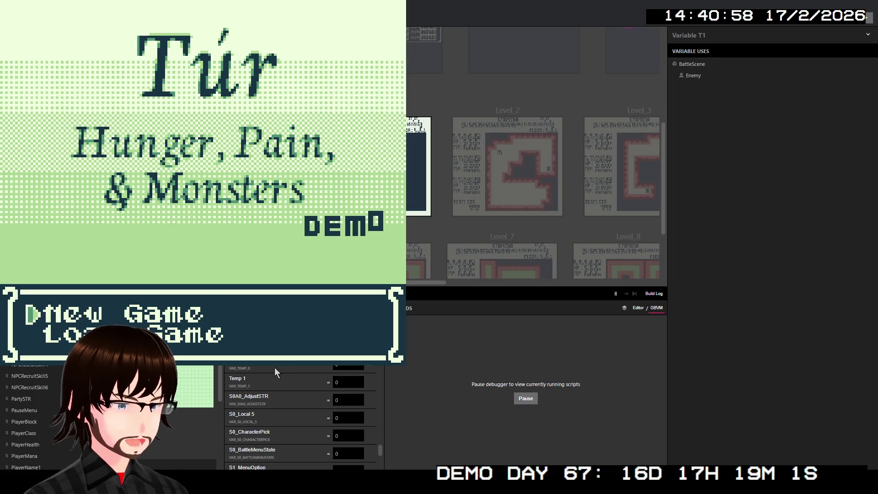
{"action": "scroll", "coordinate": [287, 397], "scroll_direction": "down", "scroll_amount": 1}
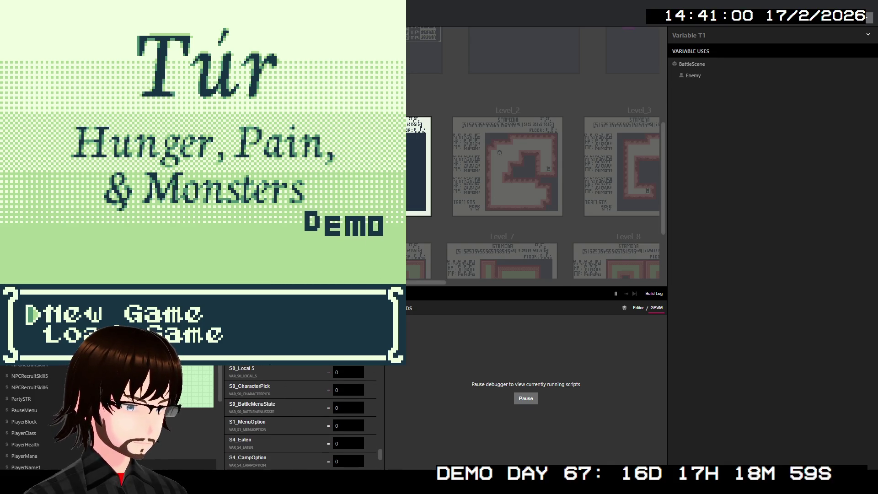
{"action": "left_click", "coordinate": [693, 75]}
{"action": "left_click", "coordinate": [250, 371]}
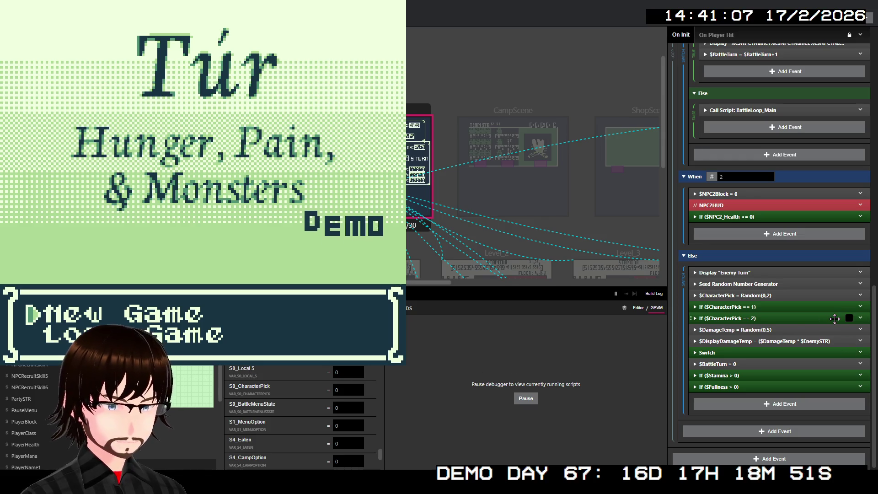
- Inspect the enemy-turn Switch on $CharacterPick and its When branches, then collapse it
{"action": "scroll", "coordinate": [834, 319], "scroll_direction": "up", "scroll_amount": 5}
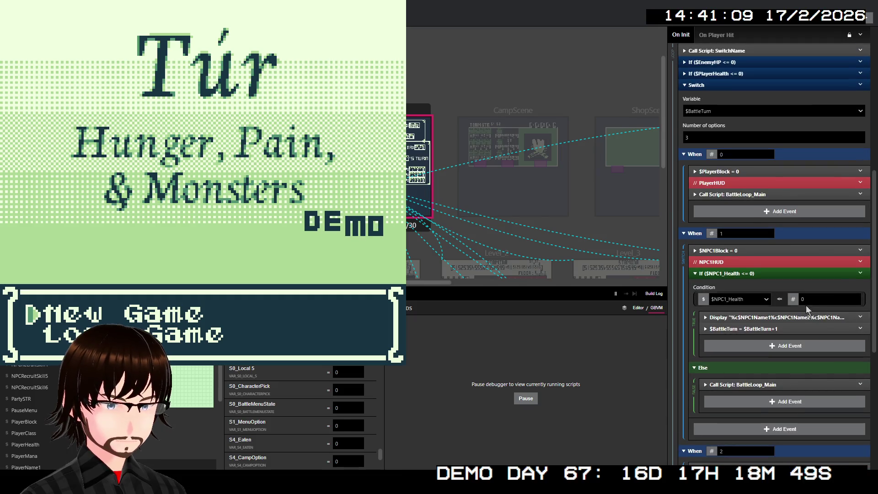
{"action": "scroll", "coordinate": [805, 295], "scroll_direction": "down", "scroll_amount": 2}
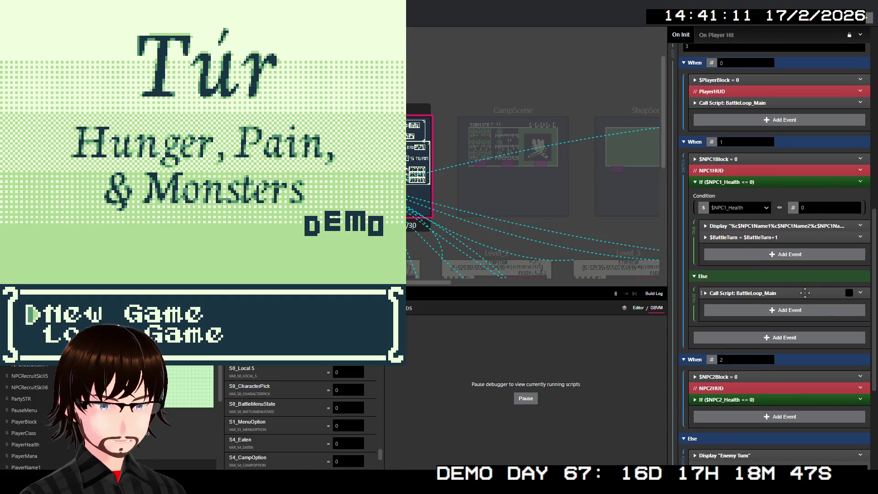
{"action": "scroll", "coordinate": [804, 292], "scroll_direction": "down", "scroll_amount": 4}
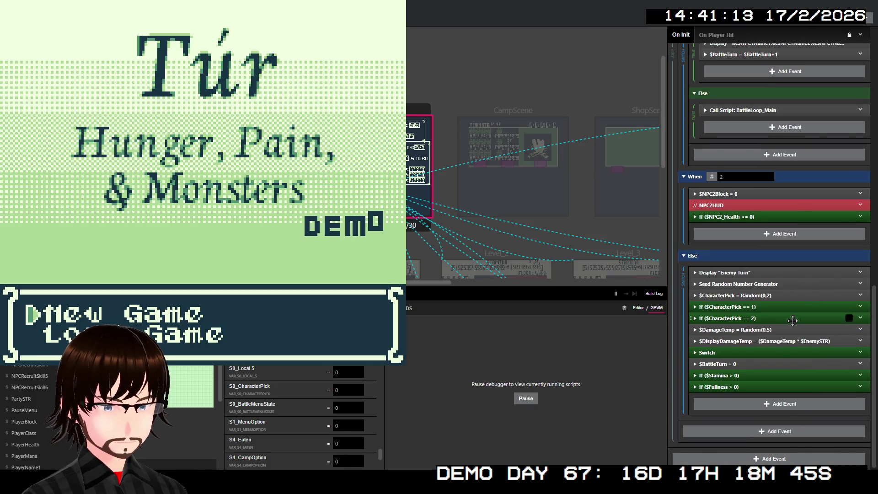
{"action": "left_click", "coordinate": [731, 353]}
{"action": "left_click", "coordinate": [731, 354]}
{"action": "left_click", "coordinate": [725, 363]}
{"action": "left_click", "coordinate": [726, 363]}
{"action": "left_click", "coordinate": [727, 352]}
{"action": "scroll", "coordinate": [776, 301], "scroll_direction": "down", "scroll_amount": 4}
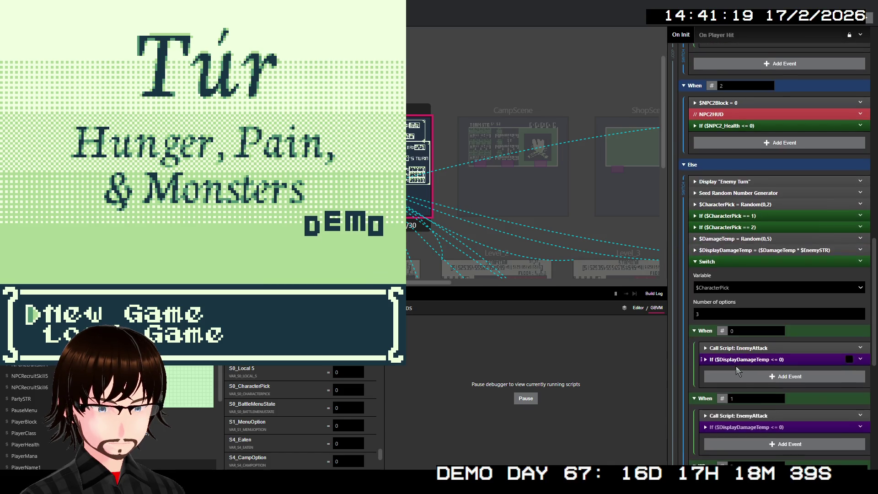
{"action": "scroll", "coordinate": [770, 287], "scroll_direction": "down", "scroll_amount": 2}
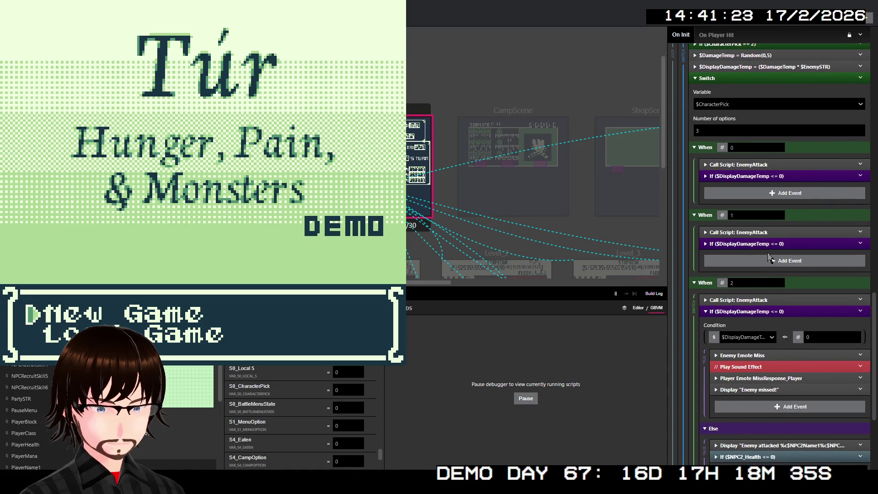
{"action": "scroll", "coordinate": [769, 268], "scroll_direction": "down", "scroll_amount": 3}
{"action": "scroll", "coordinate": [769, 269], "scroll_direction": "up", "scroll_amount": 5}
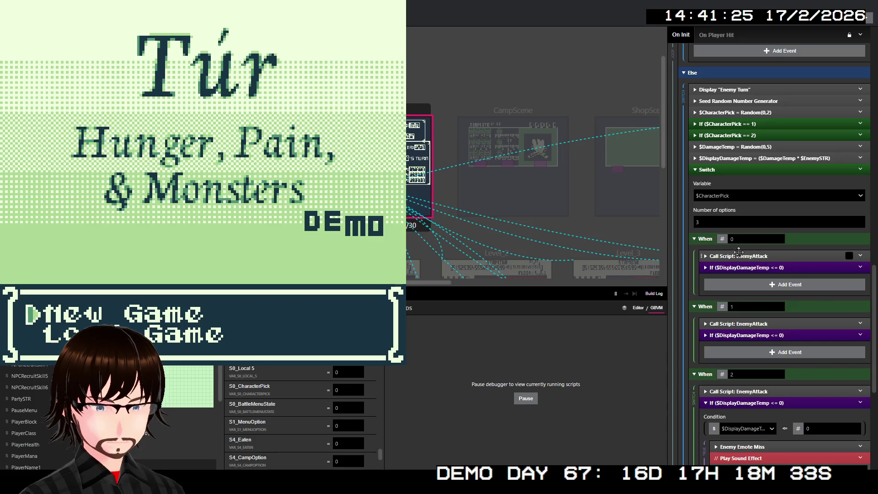
{"action": "left_click", "coordinate": [711, 171]}
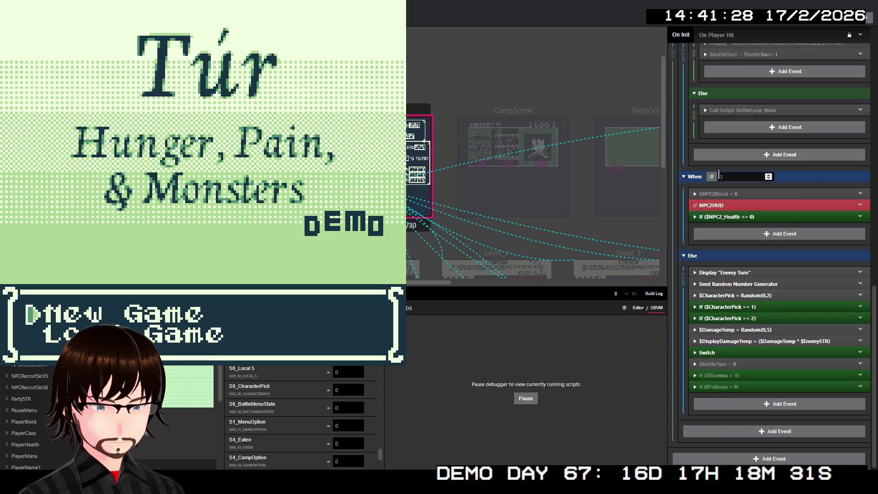
- Check the $DamageTemp random range and the BattleLoop_Main call's parameters
{"action": "left_click", "coordinate": [743, 330]}
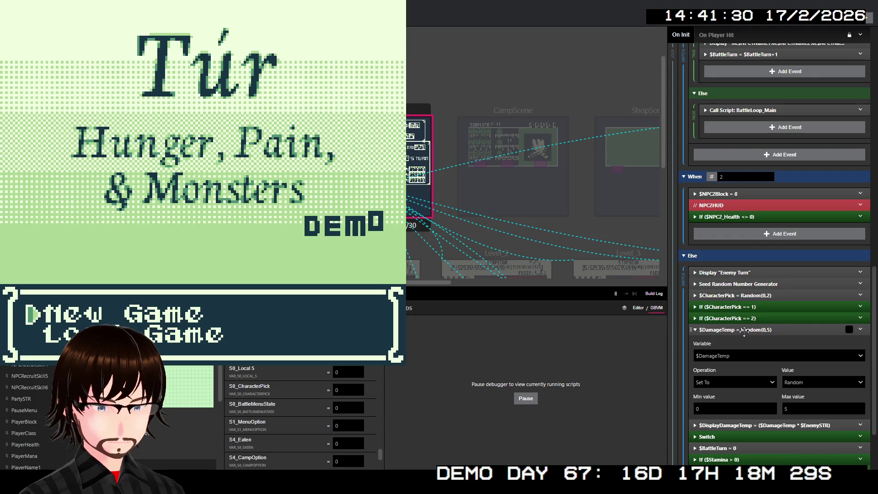
{"action": "left_click", "coordinate": [744, 330]}
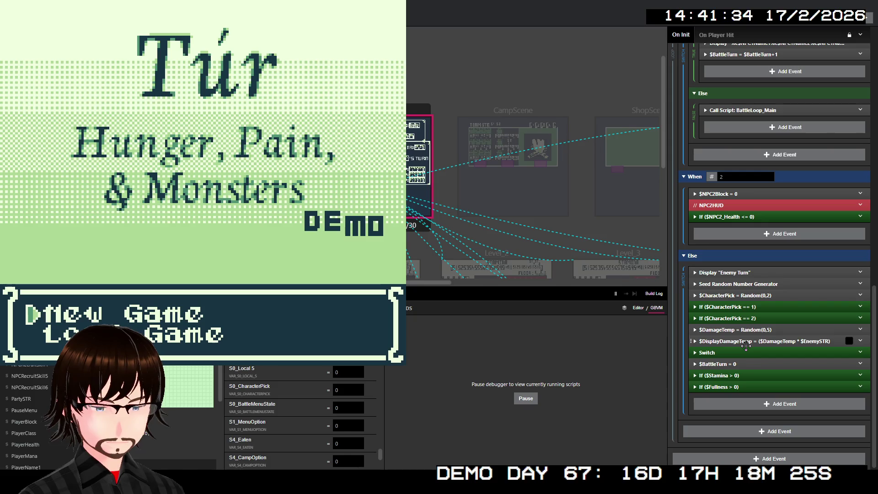
{"action": "scroll", "coordinate": [761, 313], "scroll_direction": "up", "scroll_amount": 1}
{"action": "left_click", "coordinate": [757, 156]}
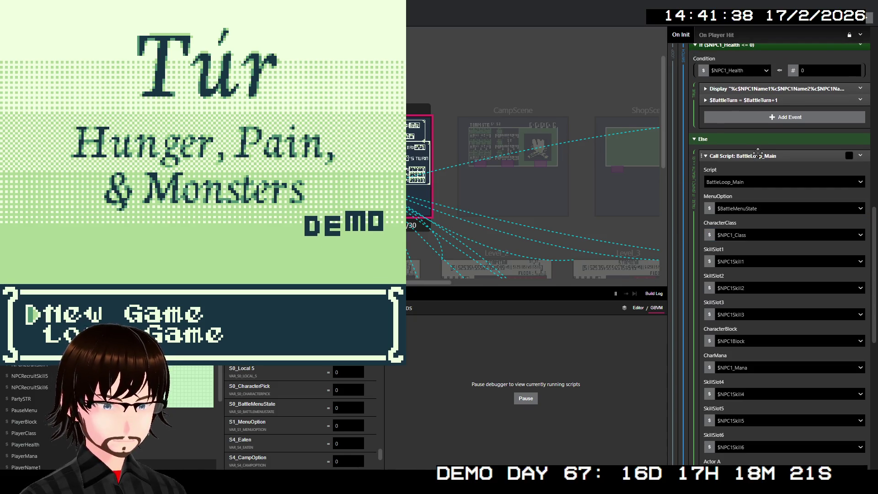
{"action": "scroll", "coordinate": [805, 240], "scroll_direction": "down", "scroll_amount": 2}
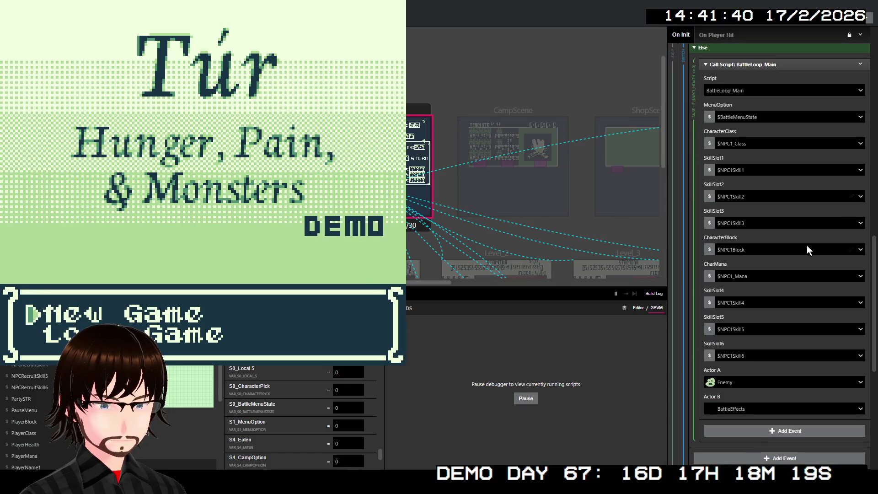
{"action": "scroll", "coordinate": [806, 245], "scroll_direction": "up", "scroll_amount": 2}
{"action": "left_click", "coordinate": [780, 158]}
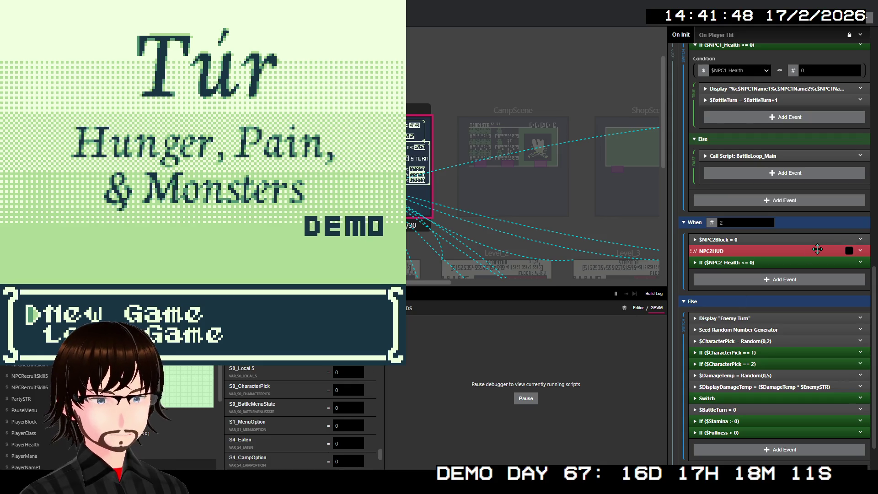
- Inspect and collapse the $NPC2Block assignment and the NPC2 and NPC1 health checks
{"action": "left_click", "coordinate": [736, 241]}
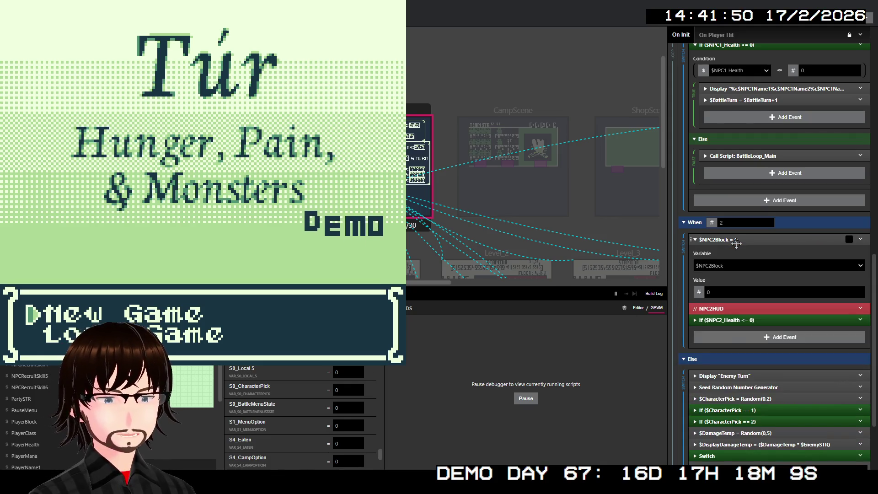
{"action": "left_click", "coordinate": [736, 241]}
{"action": "left_click", "coordinate": [750, 263]}
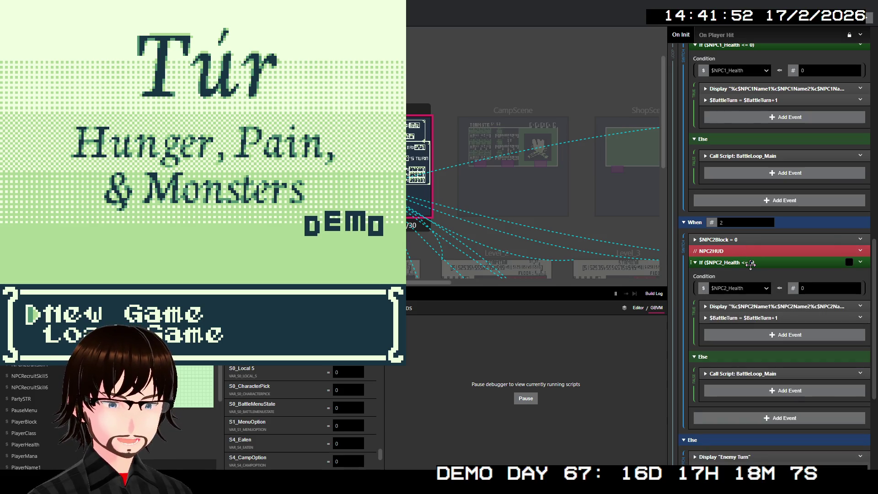
{"action": "left_click", "coordinate": [750, 264]}
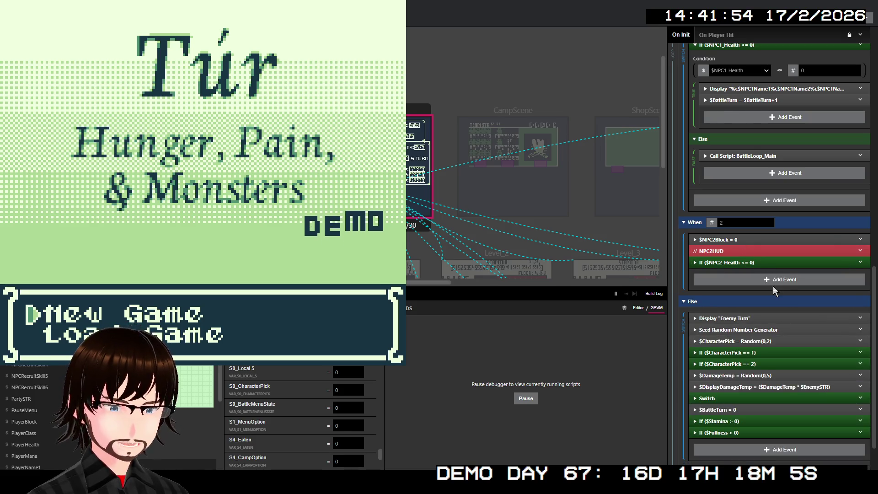
{"action": "scroll", "coordinate": [773, 286], "scroll_direction": "up", "scroll_amount": 4}
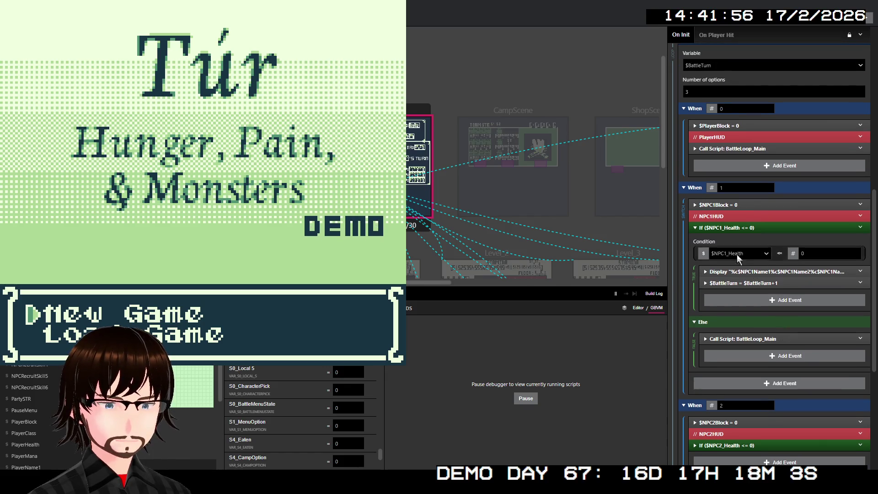
{"action": "left_click", "coordinate": [758, 228]}
{"action": "scroll", "coordinate": [758, 228], "scroll_direction": "up", "scroll_amount": 4}
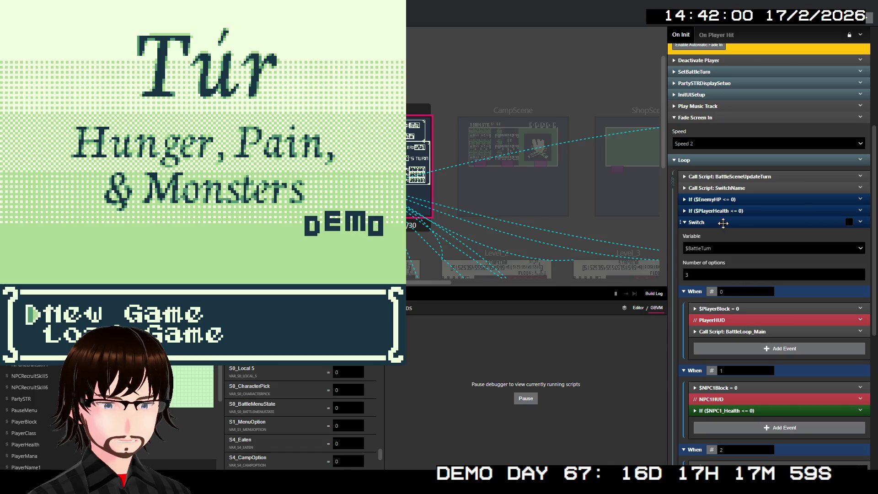
- Collapse the battle-turn Switch, inspect SetBattleTurn, and scroll through BattleScene's collapsed On Init events
{"action": "left_click", "coordinate": [752, 226]}
{"action": "scroll", "coordinate": [752, 228], "scroll_direction": "up", "scroll_amount": 4}
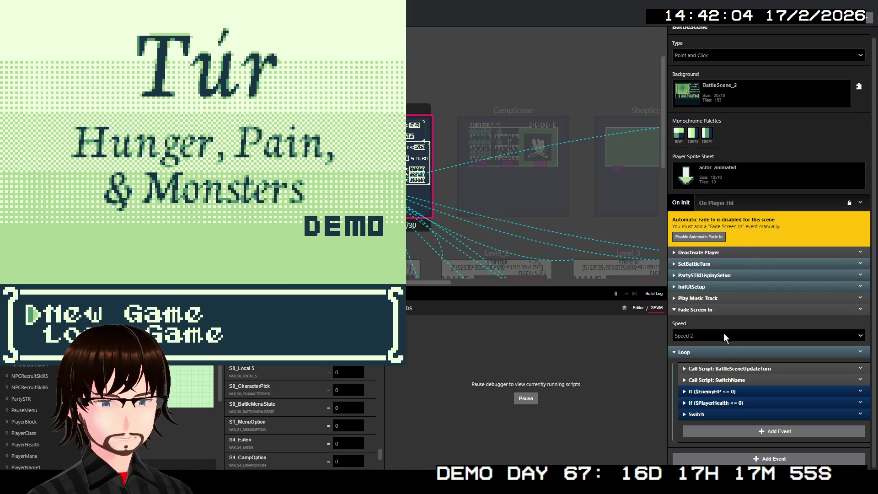
{"action": "left_click", "coordinate": [728, 264]}
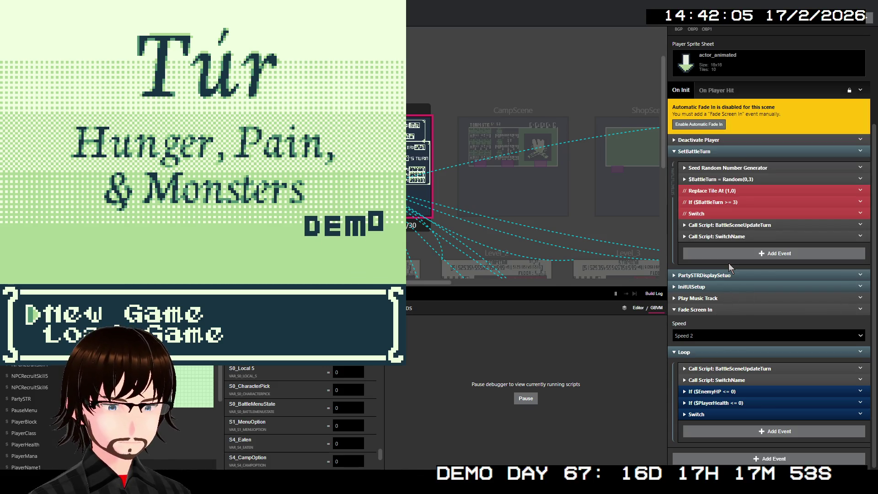
{"action": "left_click", "coordinate": [737, 156]}
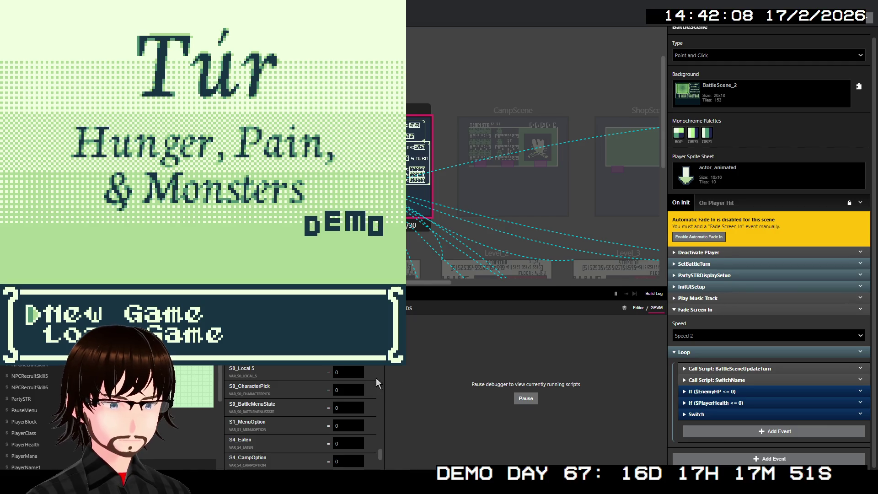
{"action": "scroll", "coordinate": [330, 374], "scroll_direction": "down", "scroll_amount": 1}
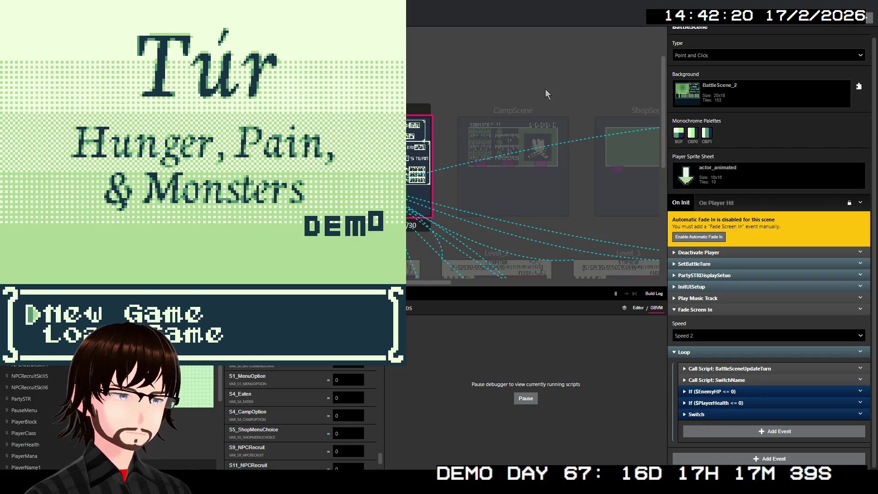
{"action": "scroll", "coordinate": [796, 104], "scroll_direction": "up", "scroll_amount": 2}
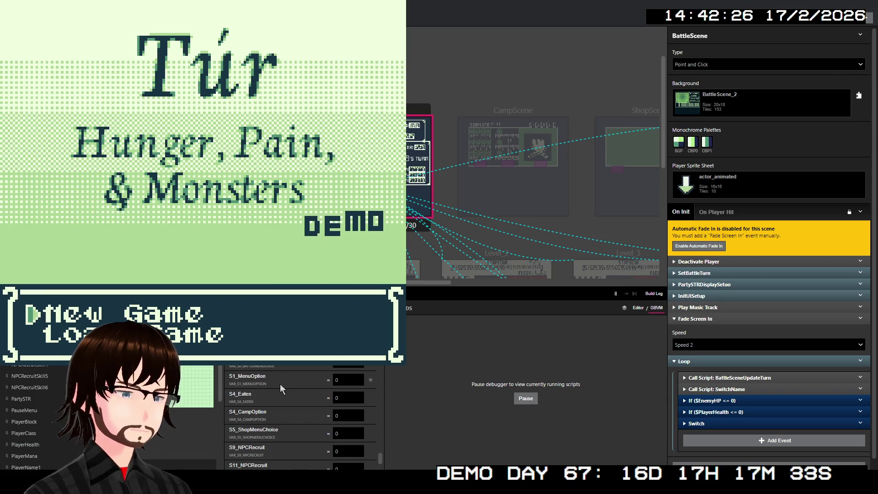
{"action": "scroll", "coordinate": [274, 379], "scroll_direction": "down", "scroll_amount": 2}
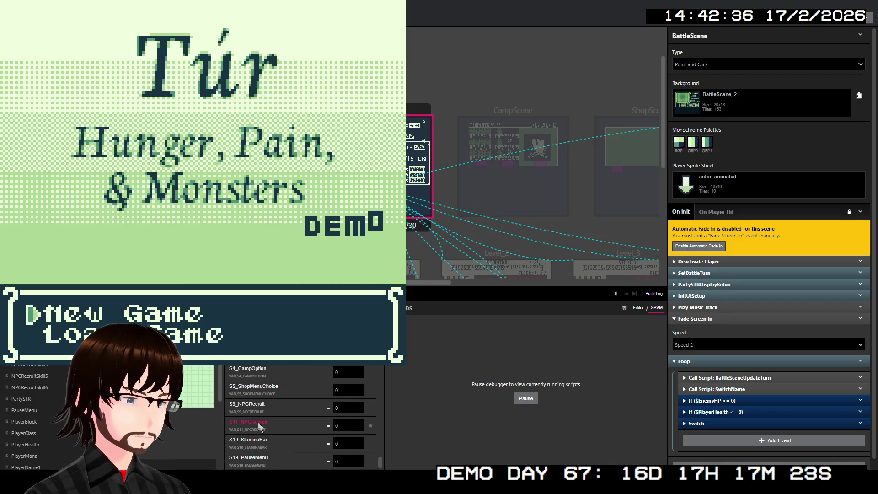
{"action": "scroll", "coordinate": [279, 412], "scroll_direction": "up", "scroll_amount": 10}
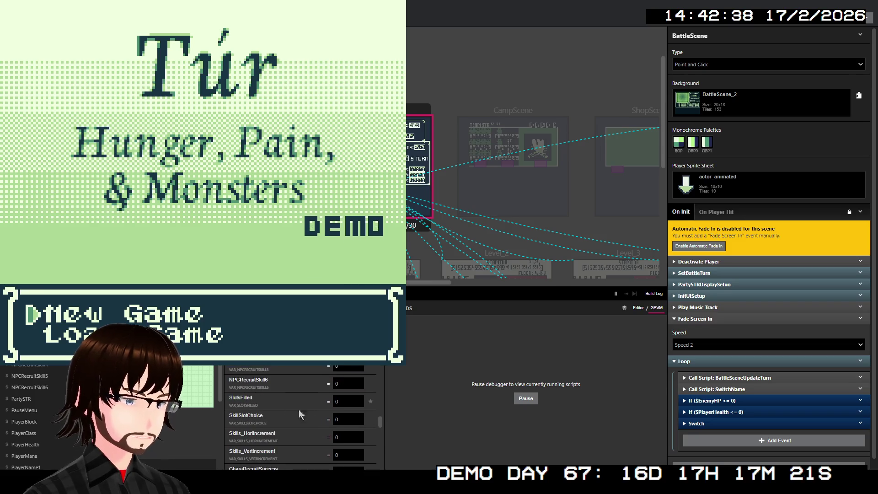
{"action": "scroll", "coordinate": [314, 402], "scroll_direction": "down", "scroll_amount": 3}
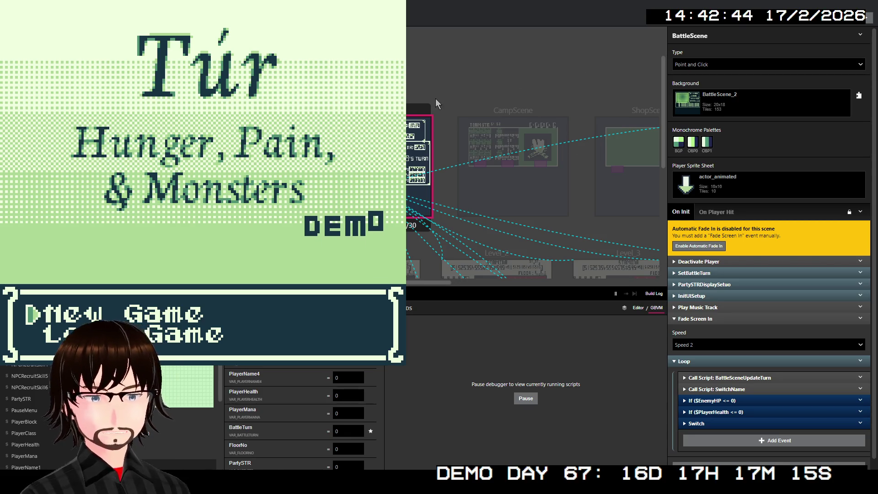
- Start a new game and walk the party up the corridor toward the ladder
{"action": "key", "text": "z"}
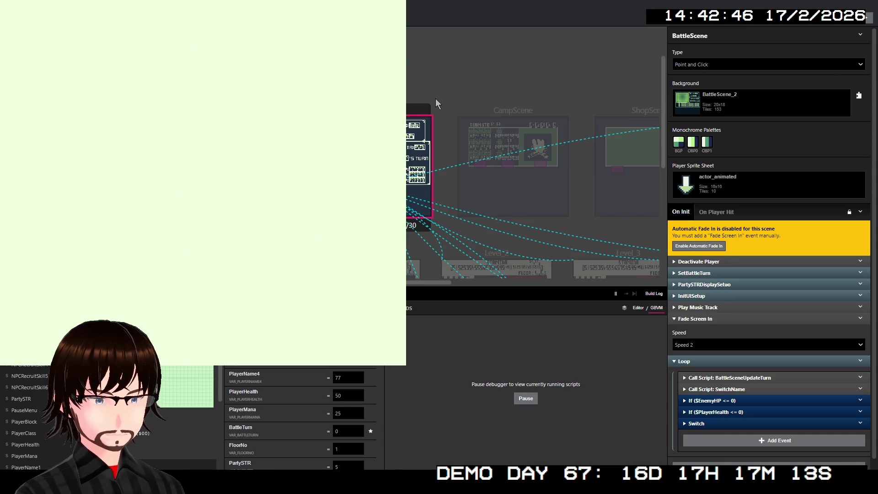
{"action": "key", "text": "Up"}
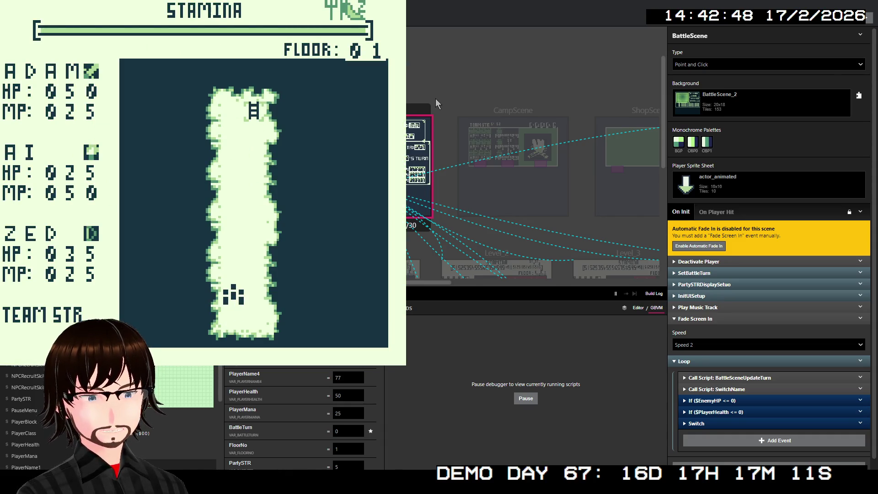
{"action": "key", "text": "Up"}
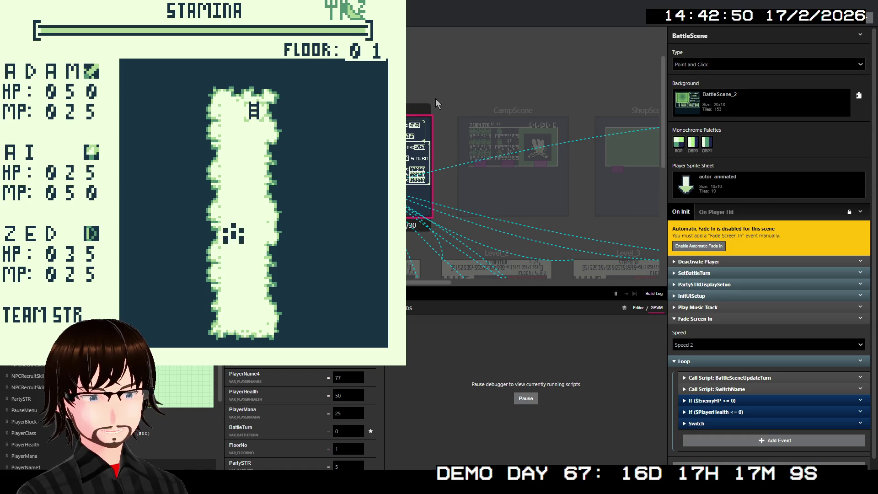
{"action": "key", "text": "Up"}
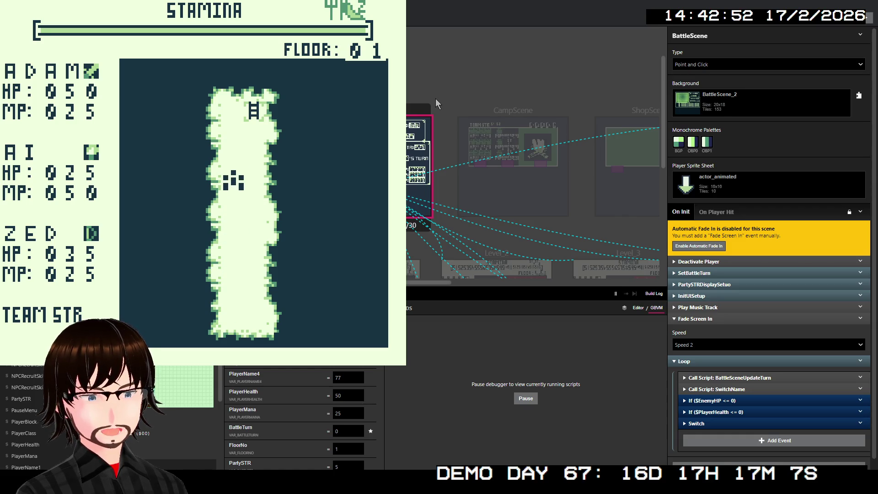
{"action": "key", "text": "Up"}
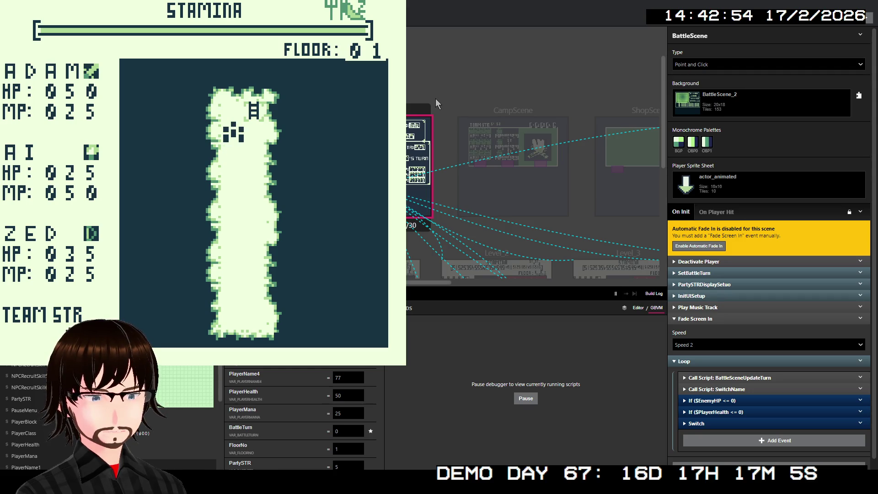
{"action": "key", "text": "Right"}
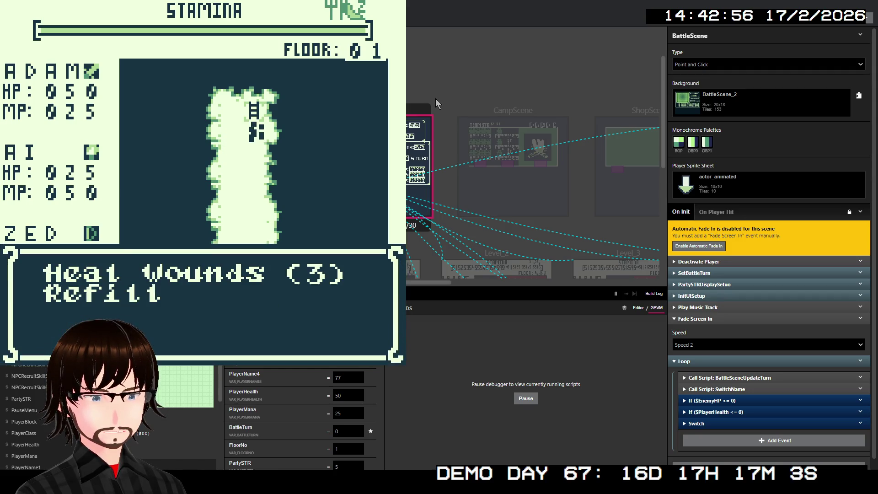
- Open the field menu and status screen, then the pause menu, and resume play
{"action": "key", "text": "Down"}
{"action": "key", "text": "Down"}
{"action": "key", "text": "Down"}
{"action": "key", "text": "z"}
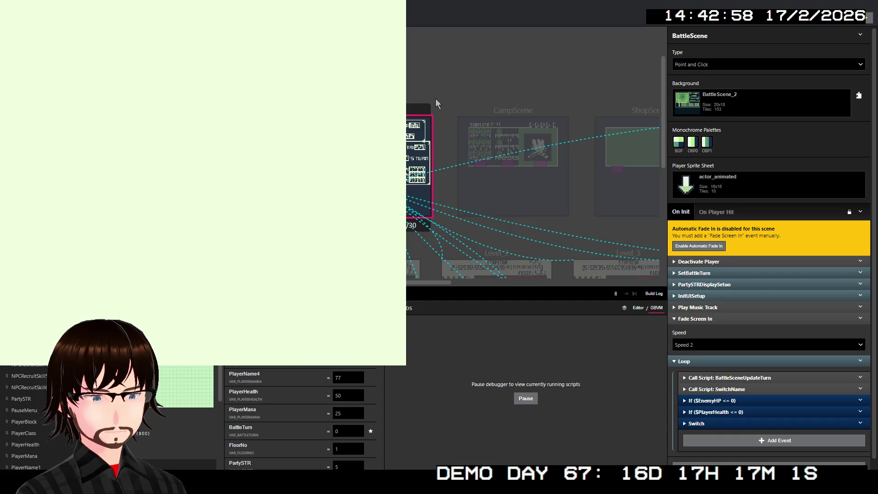
{"action": "key", "text": "z"}
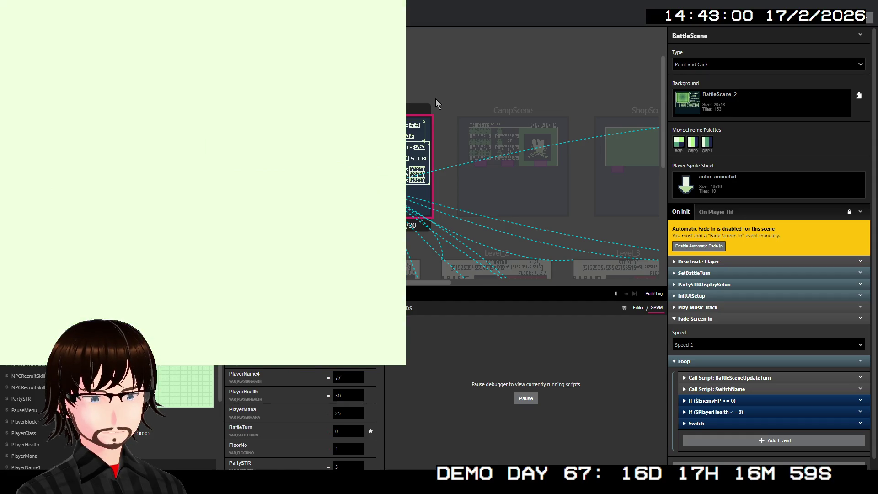
{"action": "key", "text": "Return"}
{"action": "key", "text": "Down"}
{"action": "key", "text": "Up"}
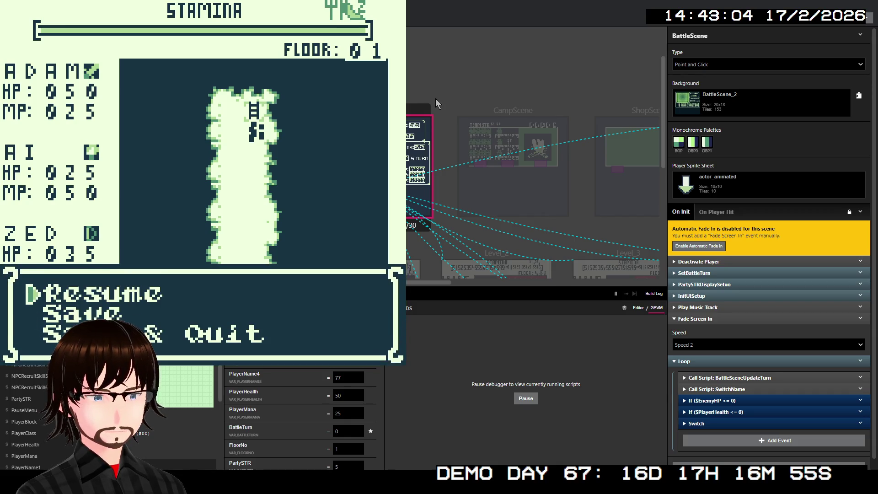
{"action": "key", "text": "z"}
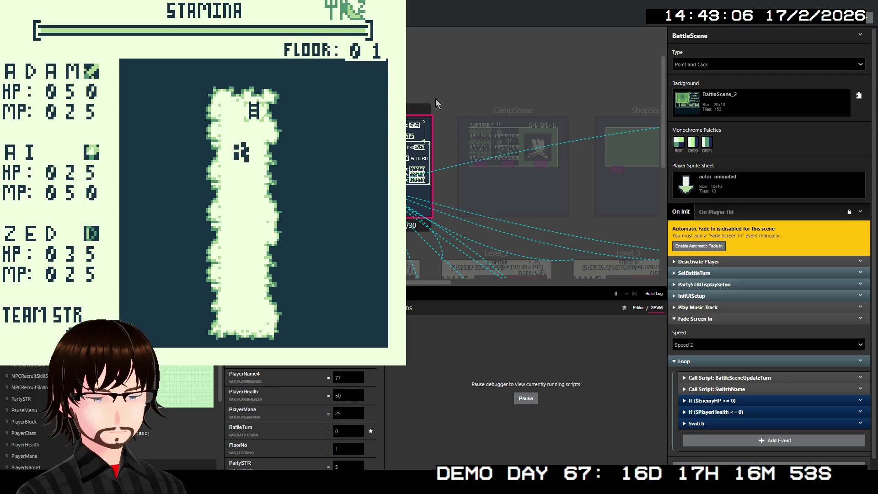
- Climb the ladder, choose Move on to floor 2, and walk left into an enemy
{"action": "key", "text": "Left"}
{"action": "key", "text": "Right"}
{"action": "key", "text": "Up"}
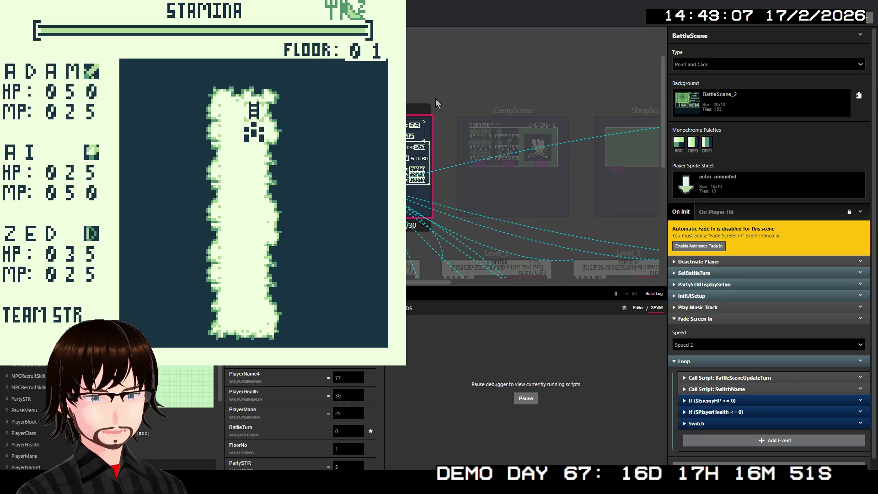
{"action": "key", "text": "Up"}
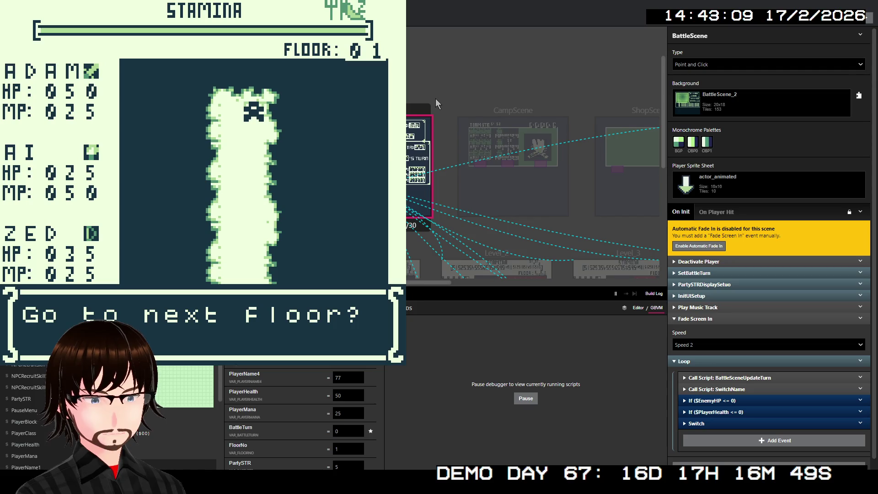
{"action": "key", "text": "z"}
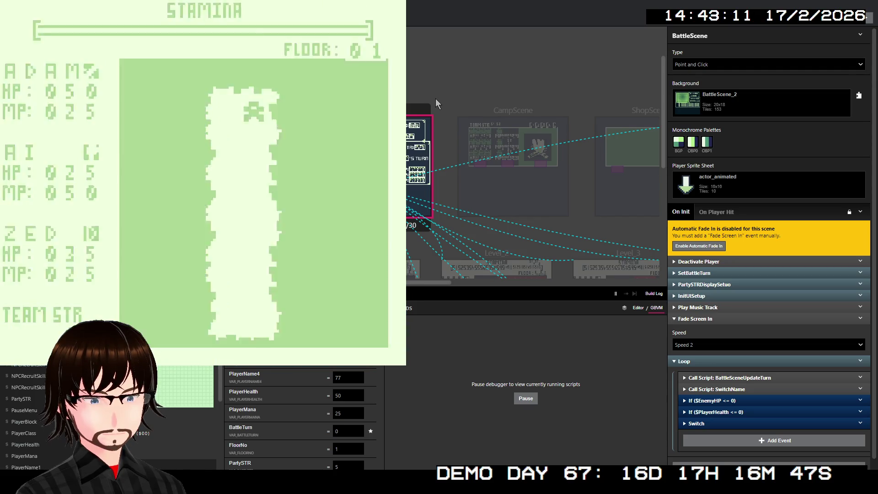
{"action": "key", "text": "Left"}
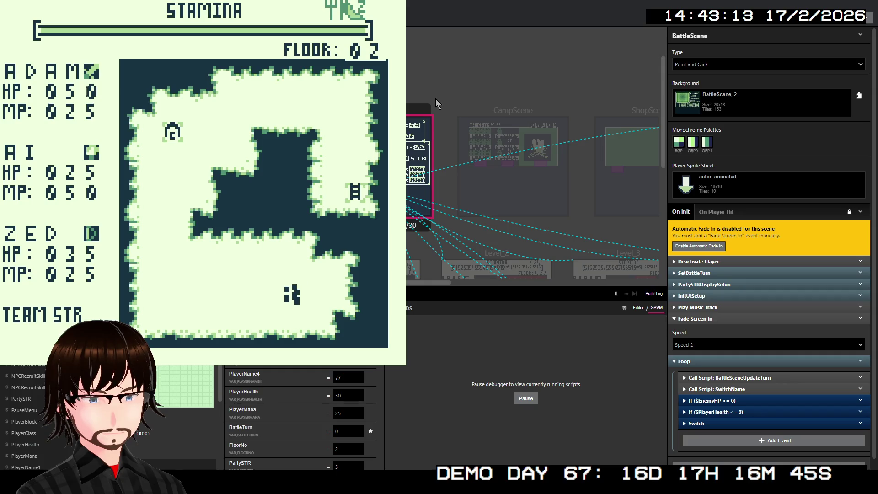
{"action": "key", "text": "Left"}
{"action": "key", "text": "Left"}
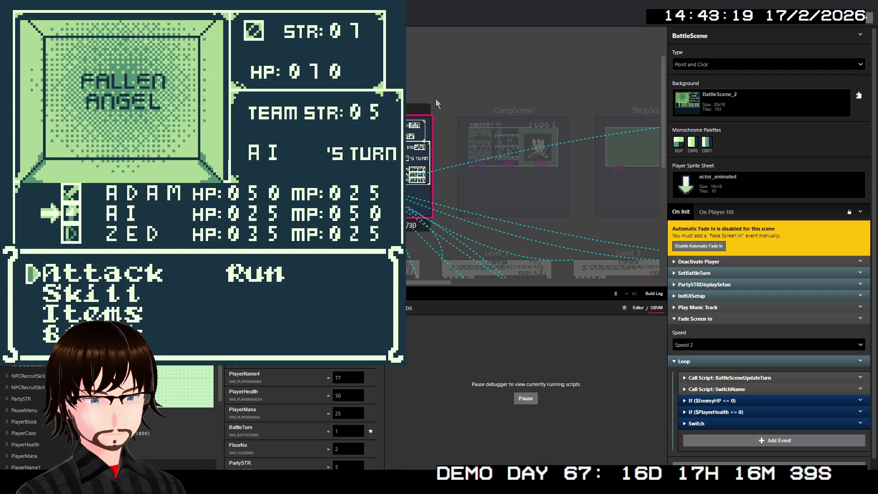
- Defeat the Fallen Angel with the Ice skill, dismiss the 49-gold reward, and close the game
{"action": "key", "text": "Down"}
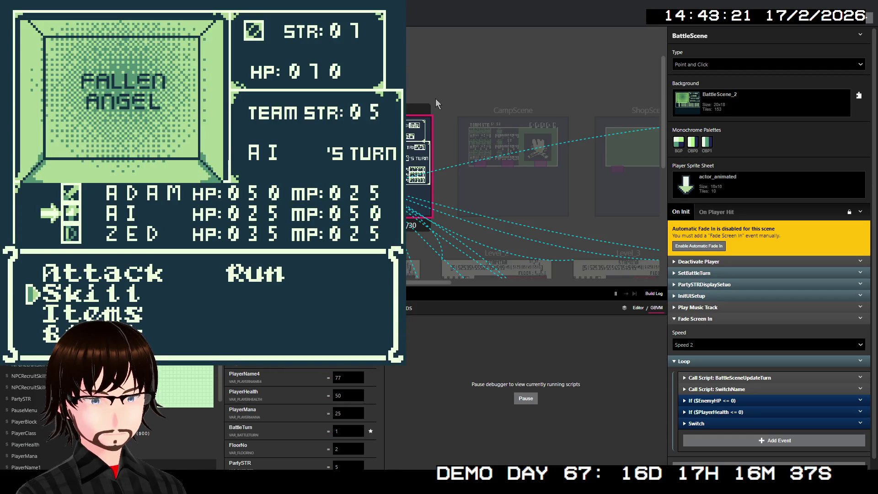
{"action": "key", "text": "z"}
{"action": "key", "text": "Down"}
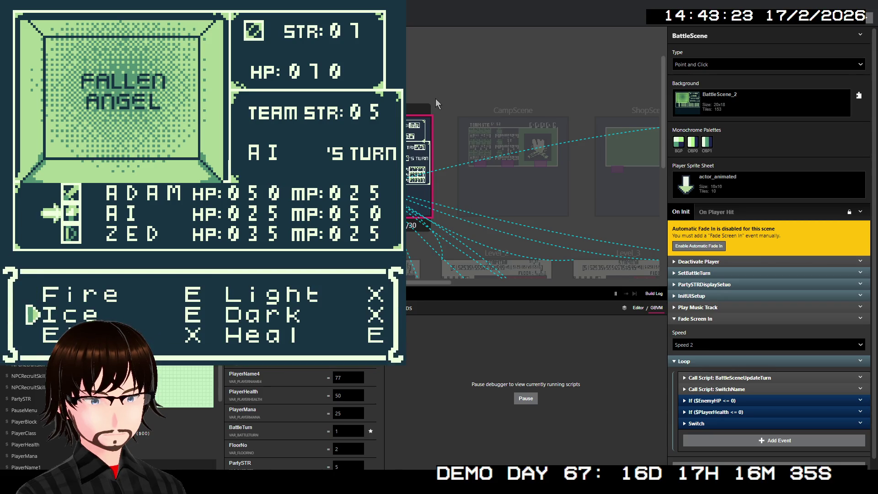
{"action": "key", "text": "z"}
{"action": "key", "text": "z"}
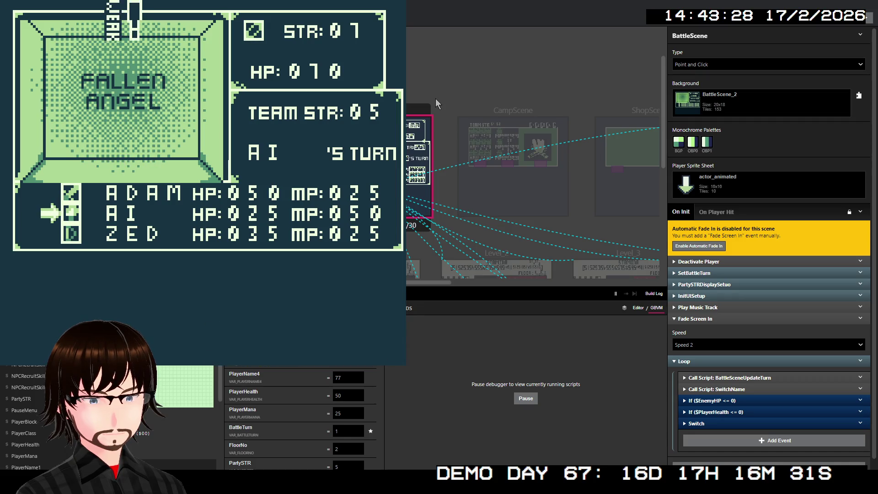
{"action": "key", "text": "z"}
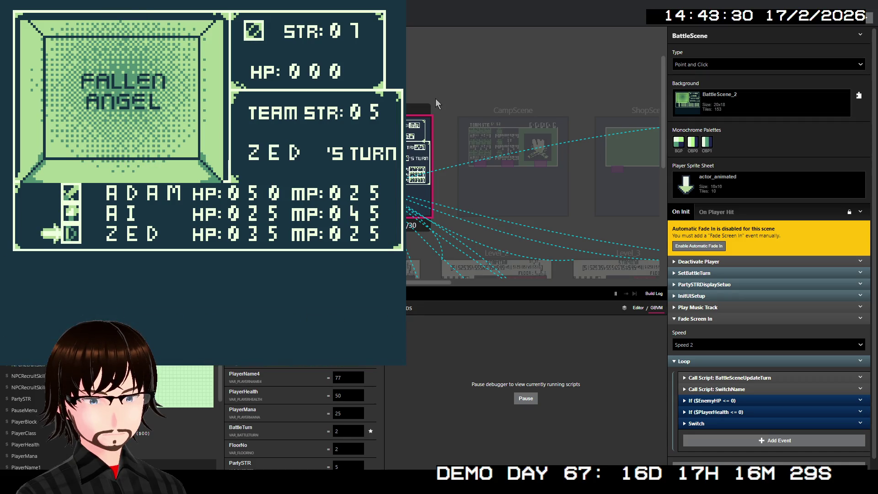
{"action": "key", "text": "z"}
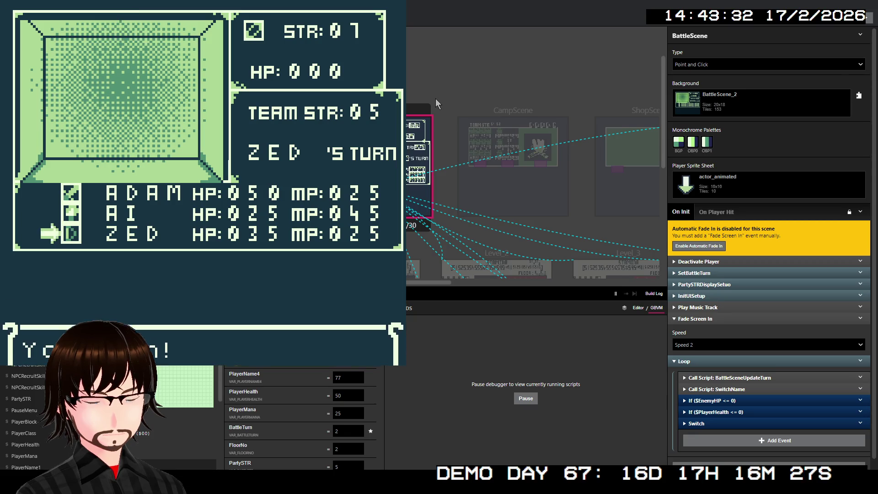
{"action": "key", "text": "z"}
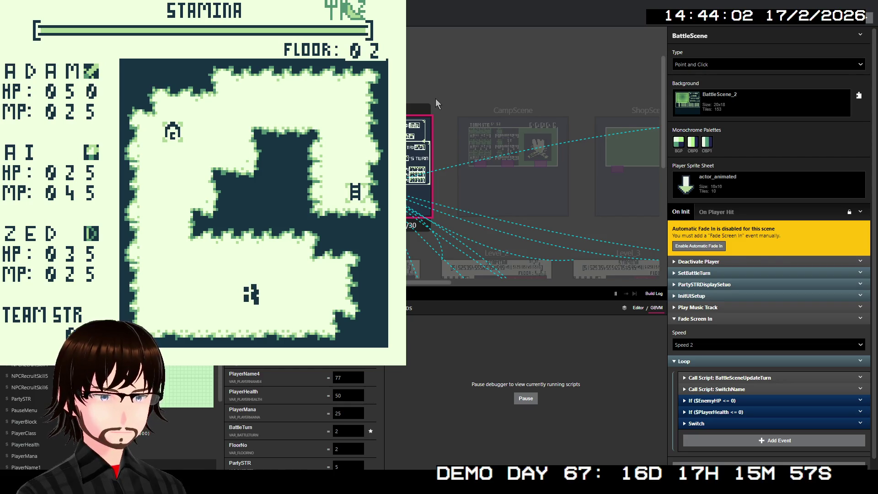
{"action": "key", "text": "alt+F4"}
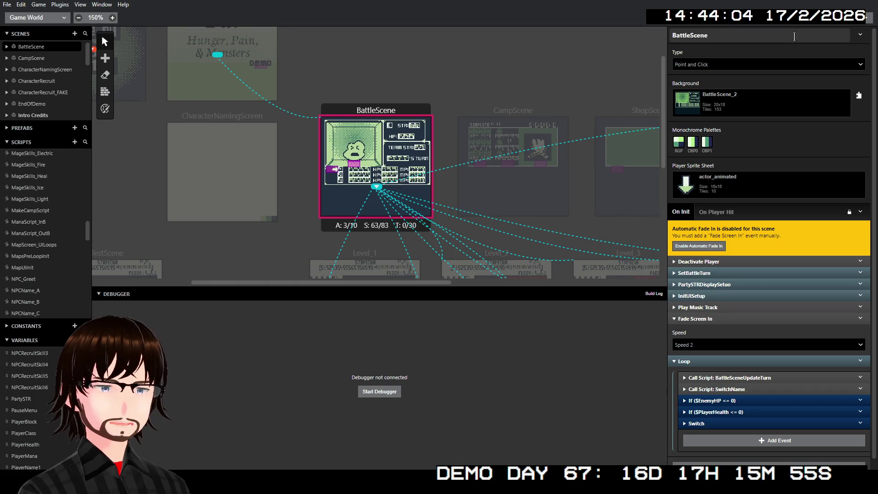
- Build and debug the game, start a New Game and take the stairs to floor 2
{"action": "key", "text": "ctrl+b"}
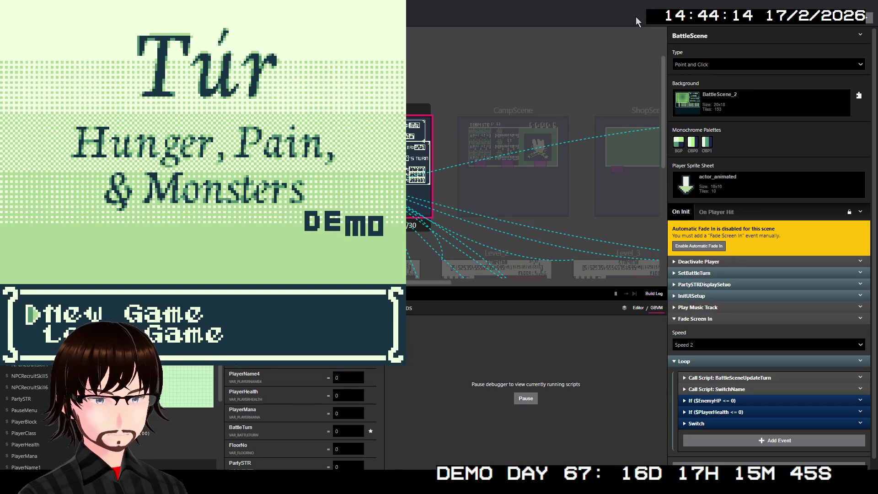
{"action": "key", "text": "Return"}
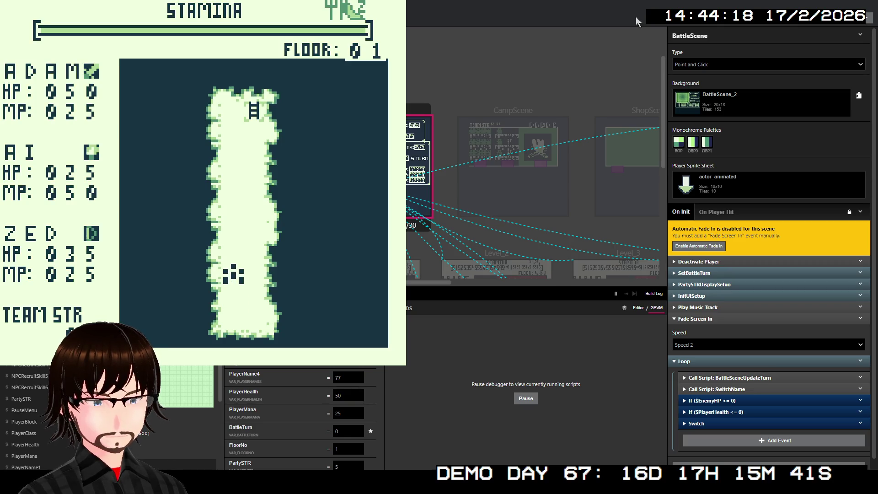
{"action": "key", "text": "Up"}
{"action": "key", "text": "Up"}
{"action": "key", "text": "Up"}
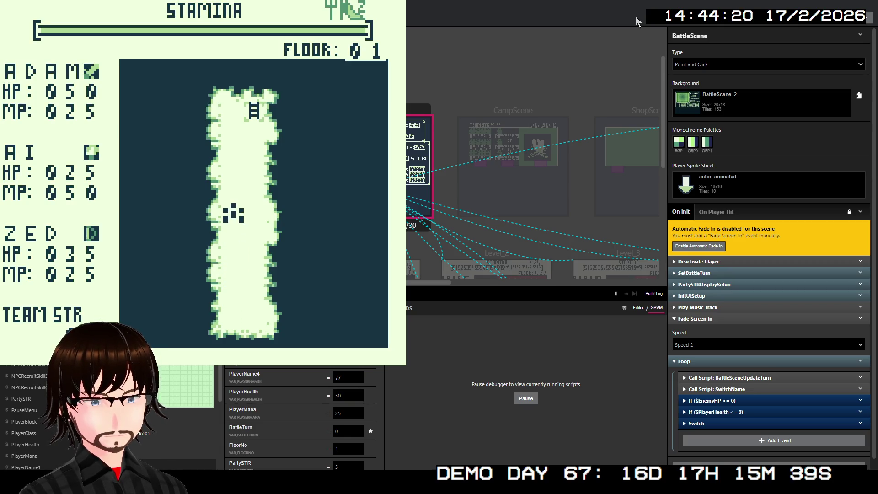
{"action": "key", "text": "Up"}
{"action": "key", "text": "Up"}
{"action": "key", "text": "Up"}
{"action": "key", "text": "Up"}
{"action": "key", "text": "Right"}
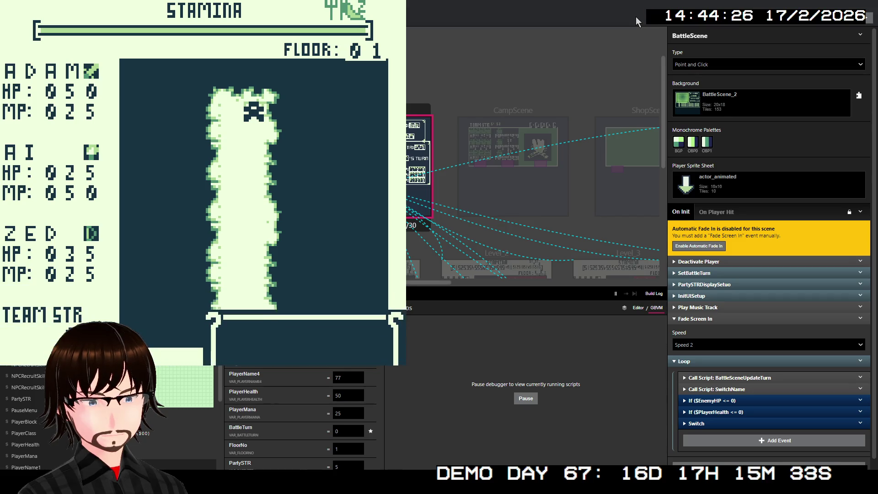
{"action": "key", "text": "z"}
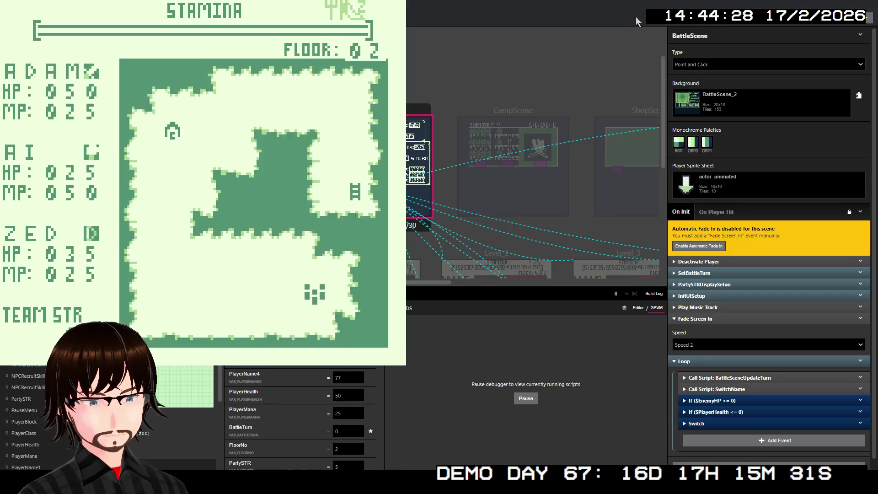
{"action": "key", "text": "Left"}
{"action": "key", "text": "Left"}
{"action": "key", "text": "Left"}
{"action": "key", "text": "Left"}
{"action": "key", "text": "Left"}
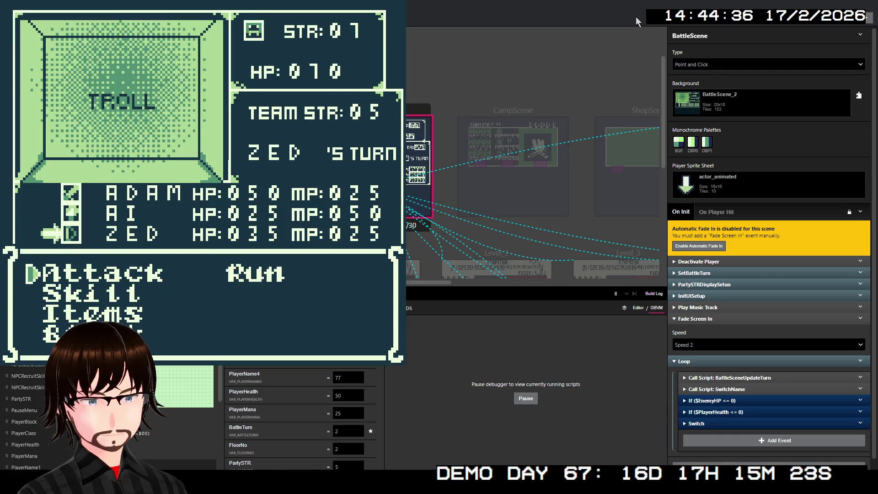
- Use a Skill on Zed's turn against the Troll, then close the crashed game window
{"action": "key", "text": "Down"}
{"action": "key", "text": "z"}
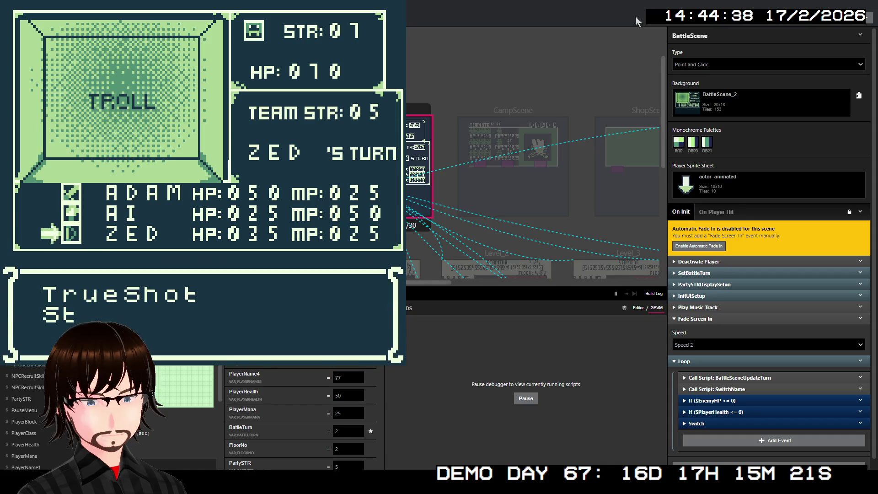
{"action": "key", "text": "z"}
{"action": "key", "text": "z"}
{"action": "key", "text": "z"}
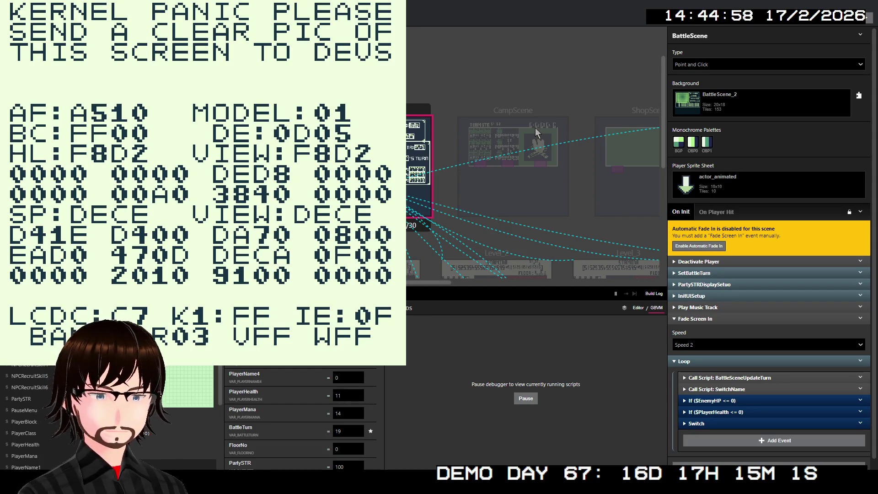
{"action": "key", "text": "alt+F4"}
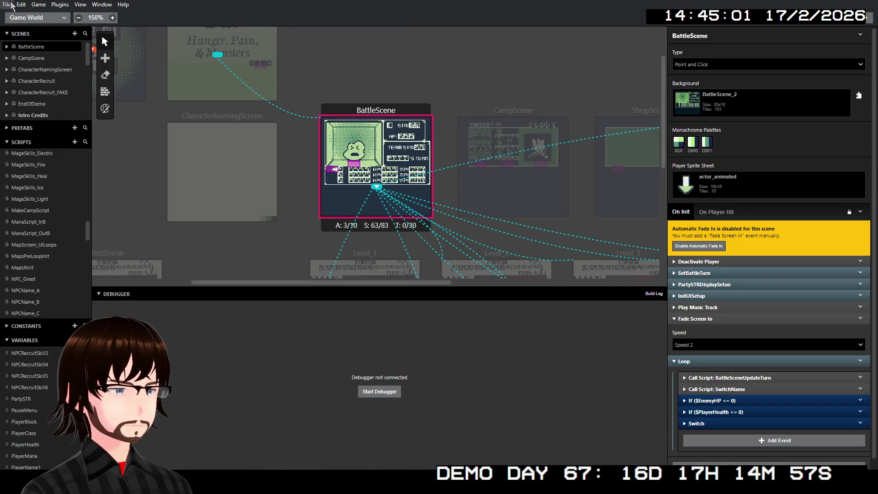
- Switch to project Settings and inspect the BGP, OBP0 and OBP1 palettes without changes
{"action": "left_click", "coordinate": [45, 22]}
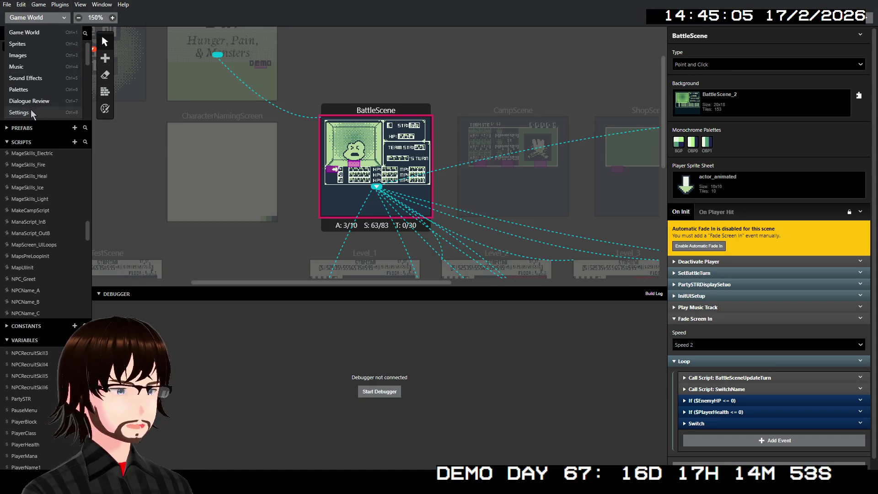
{"action": "left_click", "coordinate": [32, 113]}
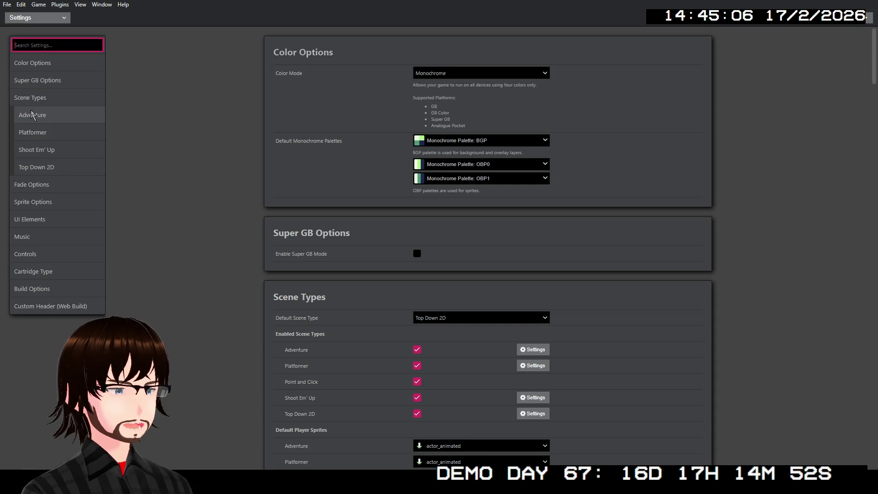
{"action": "left_click", "coordinate": [535, 139]}
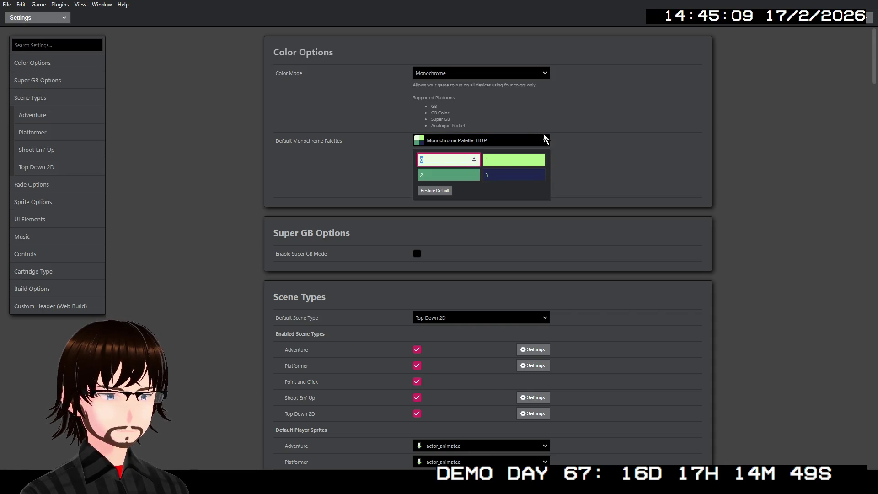
{"action": "left_click", "coordinate": [592, 145]}
{"action": "left_click", "coordinate": [528, 164]}
{"action": "left_click", "coordinate": [595, 169]}
{"action": "left_click", "coordinate": [535, 179]}
{"action": "left_click", "coordinate": [619, 178]}
{"action": "left_click", "coordinate": [532, 180]}
{"action": "left_click", "coordinate": [599, 179]}
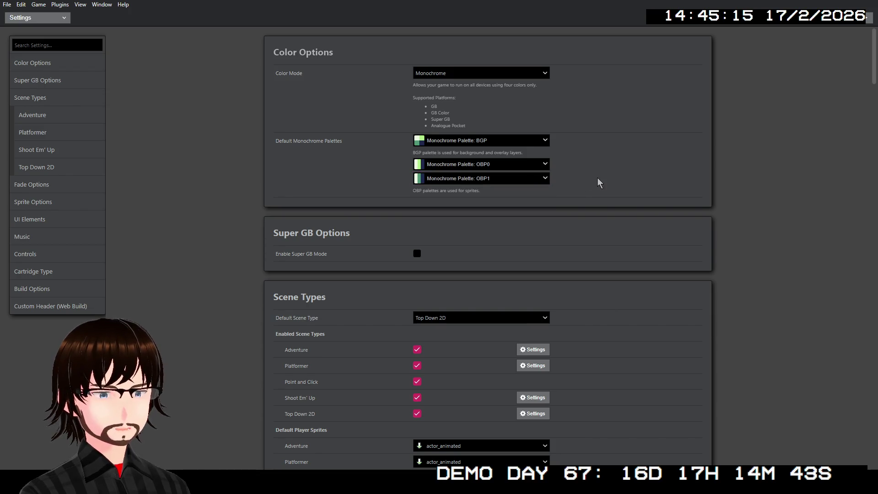
- Scroll down to Fade Options and open the Fade style dropdown
{"action": "scroll", "coordinate": [590, 182], "scroll_direction": "down", "scroll_amount": 1}
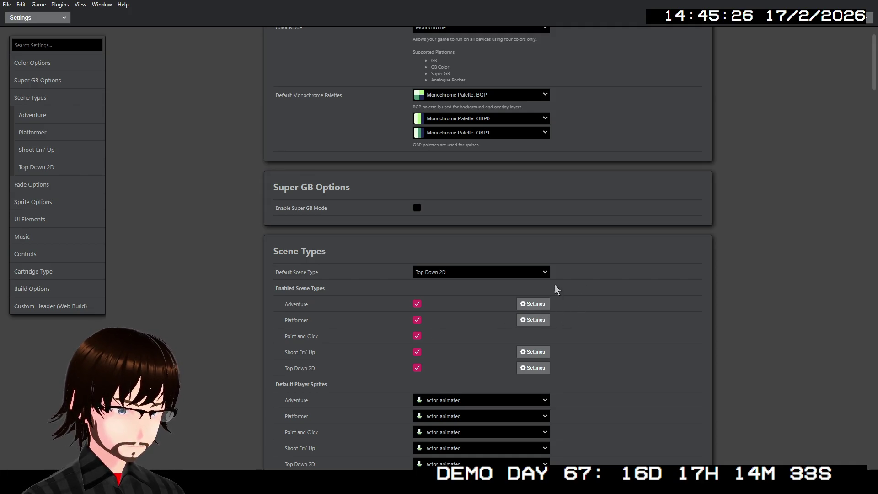
{"action": "scroll", "coordinate": [571, 287], "scroll_direction": "down", "scroll_amount": 5}
{"action": "scroll", "coordinate": [599, 281], "scroll_direction": "down", "scroll_amount": 5}
{"action": "scroll", "coordinate": [617, 274], "scroll_direction": "down", "scroll_amount": 6}
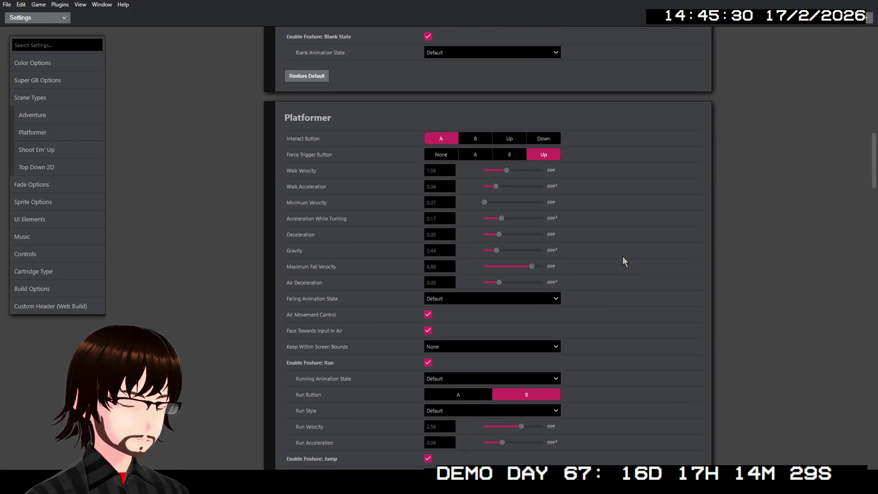
{"action": "scroll", "coordinate": [622, 262], "scroll_direction": "down", "scroll_amount": 20}
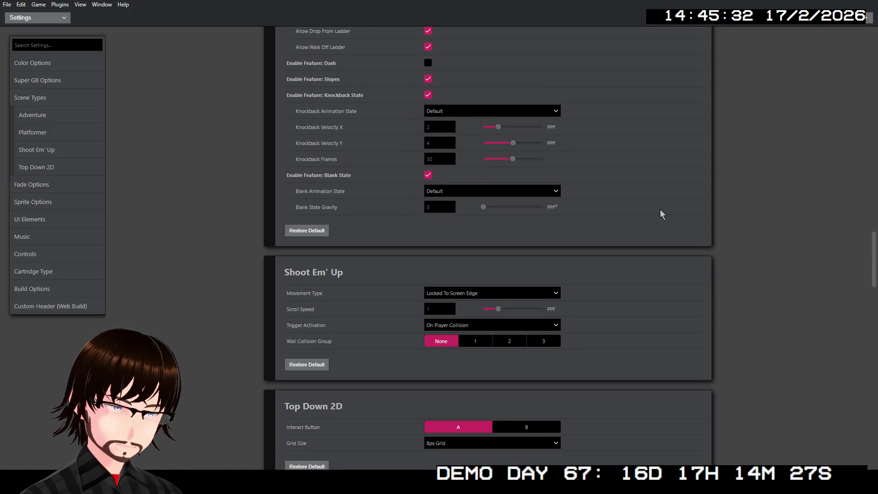
{"action": "scroll", "coordinate": [661, 215], "scroll_direction": "down", "scroll_amount": 5}
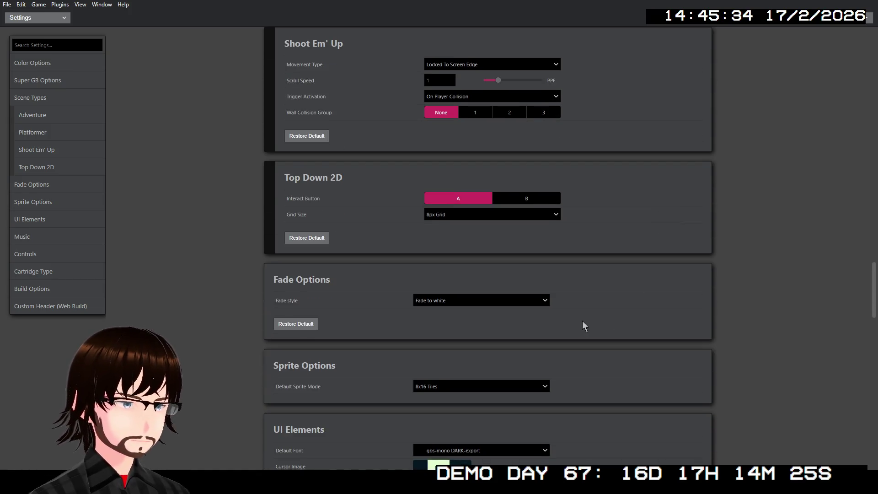
{"action": "left_click", "coordinate": [532, 304]}
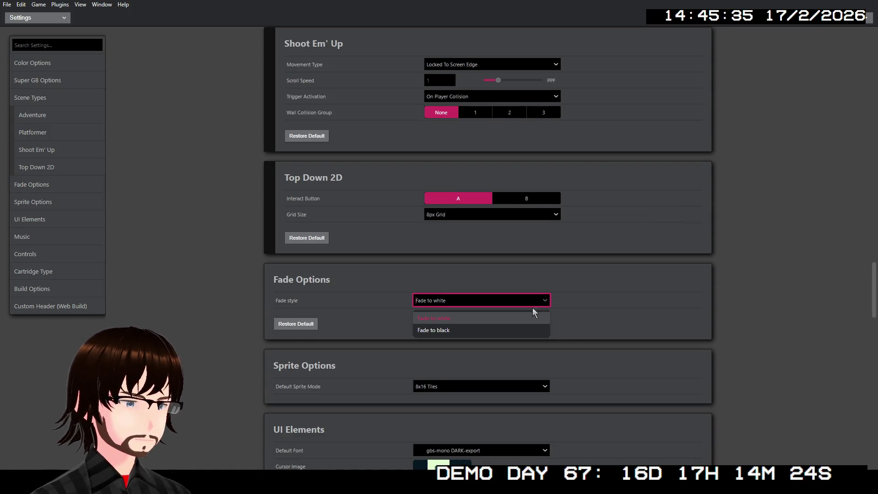
- Set Fade style to Fade to black and Default Sprite Mode to 8x8 Tiles
{"action": "left_click", "coordinate": [506, 330]}
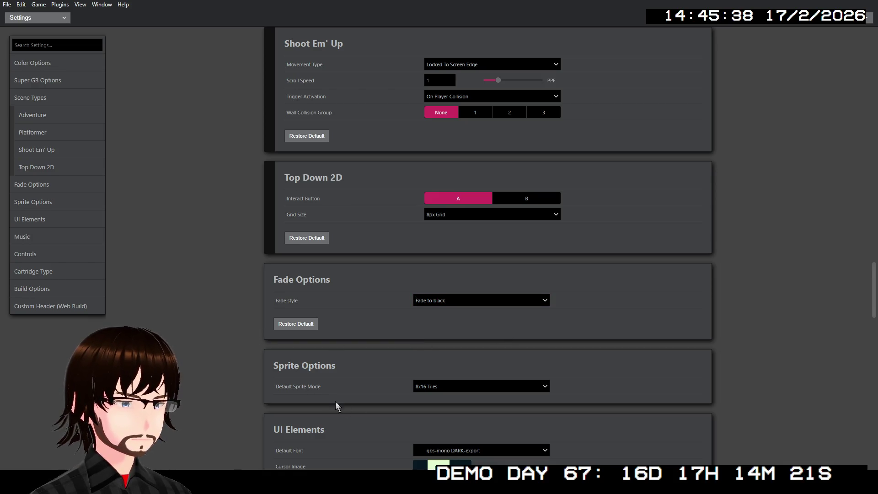
{"action": "left_click", "coordinate": [466, 387]}
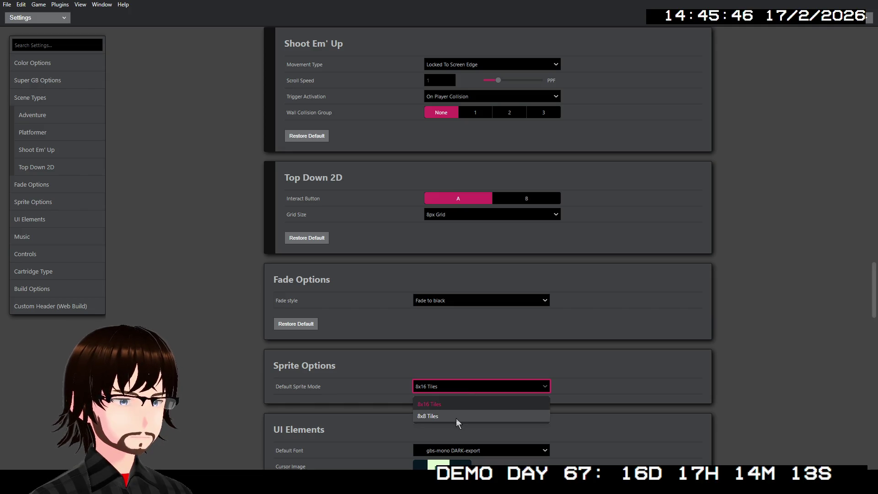
{"action": "left_click", "coordinate": [457, 418]}
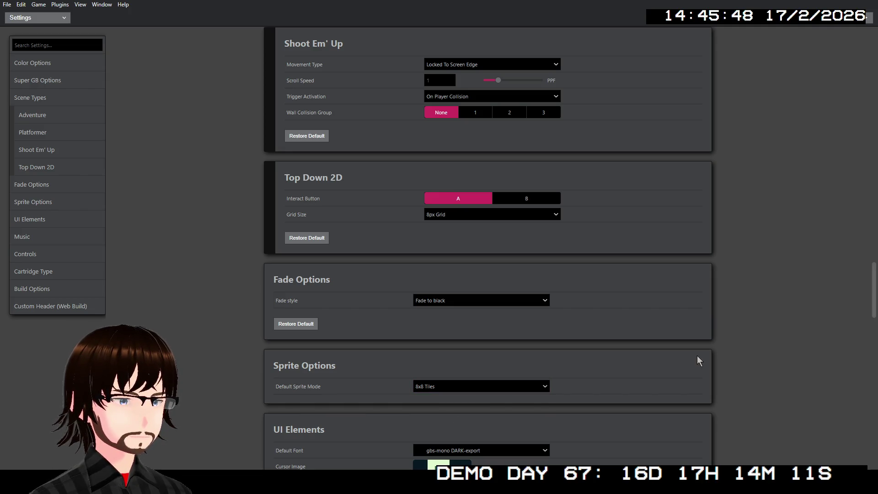
{"action": "scroll", "coordinate": [697, 352], "scroll_direction": "down", "scroll_amount": 5}
{"action": "scroll", "coordinate": [544, 275], "scroll_direction": "down", "scroll_amount": 3}
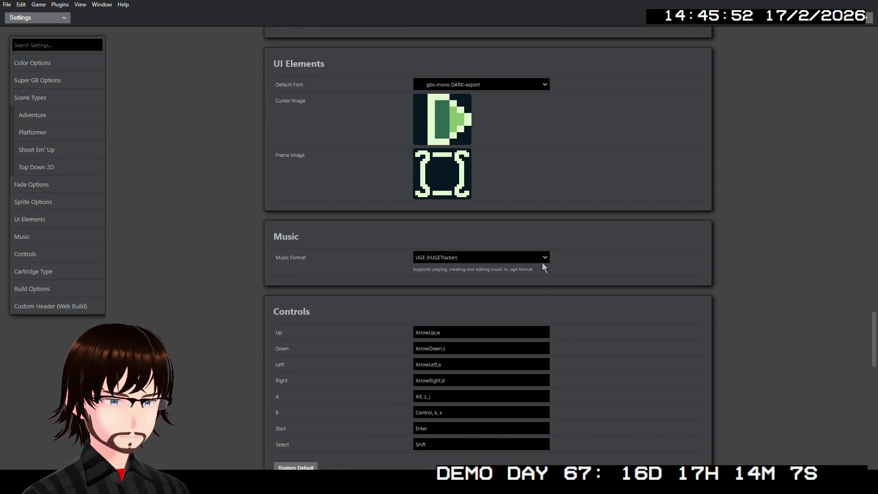
- Set Music Format to MOD (GBT Player) and Cartridge Type to MBC3
{"action": "left_click", "coordinate": [529, 254]}
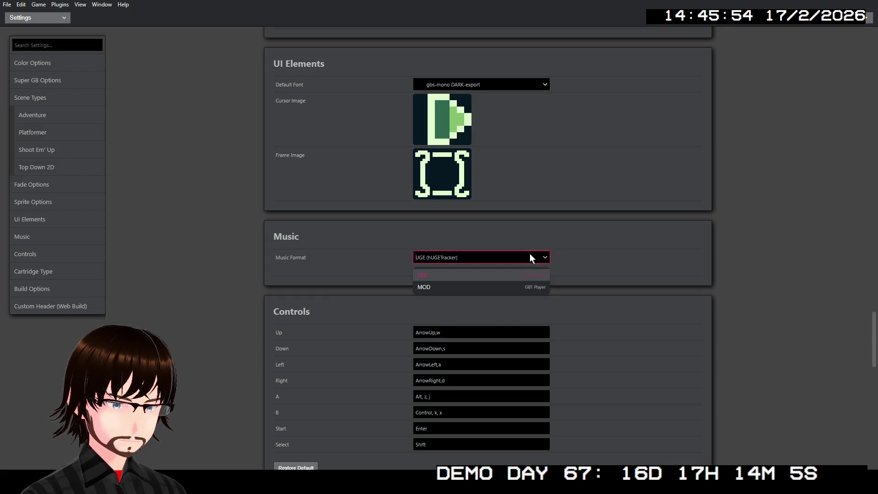
{"action": "left_click", "coordinate": [531, 289]}
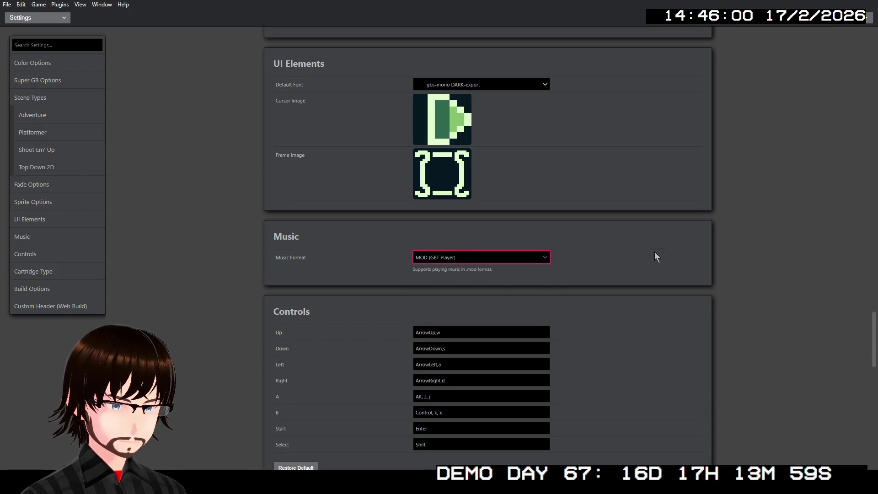
{"action": "scroll", "coordinate": [655, 251], "scroll_direction": "down", "scroll_amount": 3}
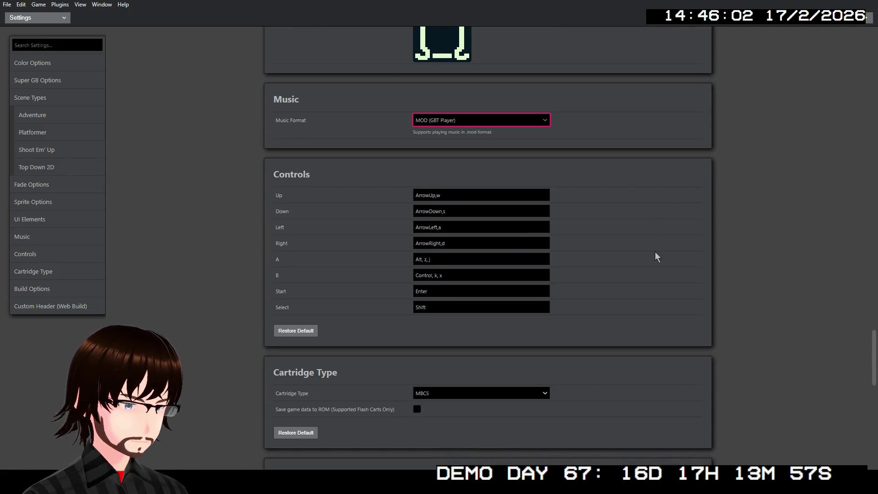
{"action": "scroll", "coordinate": [655, 256], "scroll_direction": "down", "scroll_amount": 2}
{"action": "left_click", "coordinate": [526, 303]}
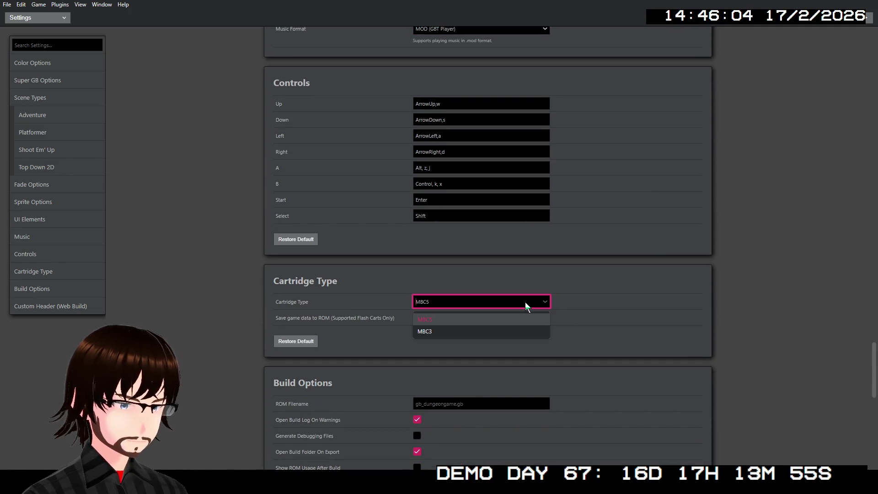
{"action": "left_click", "coordinate": [519, 333]}
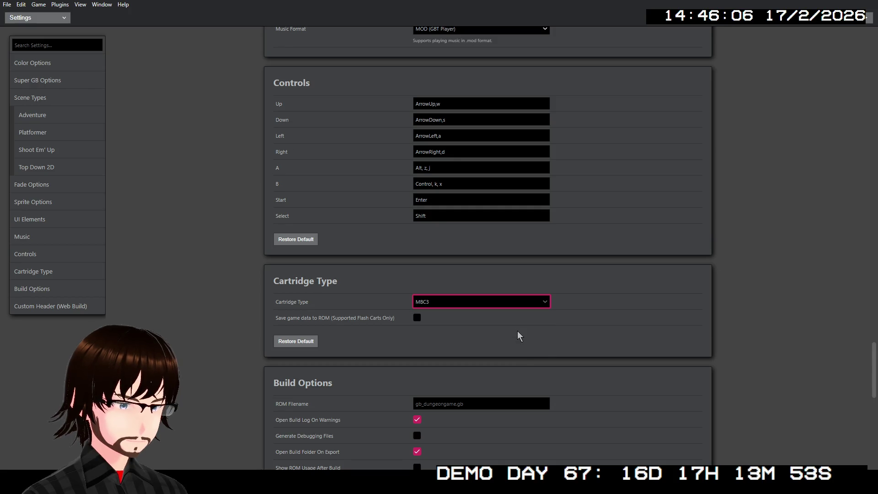
- Leave Settings and return to the Game World editor
{"action": "scroll", "coordinate": [239, 269], "scroll_direction": "down", "scroll_amount": 3}
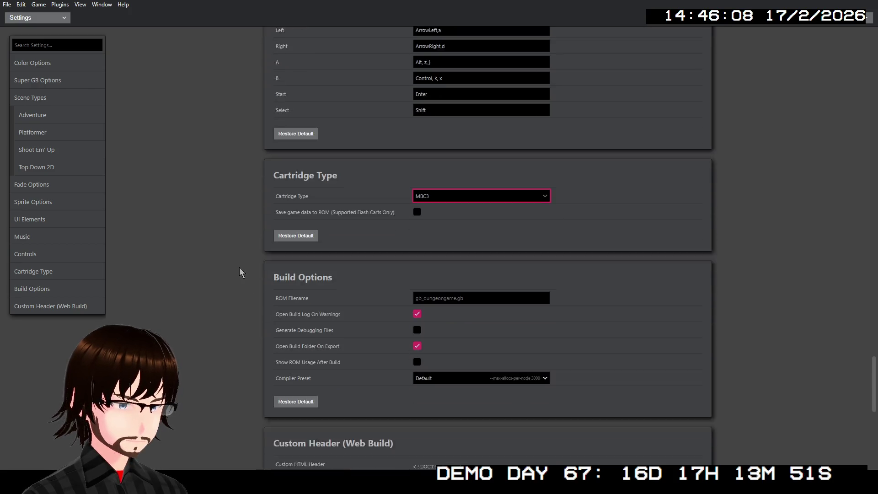
{"action": "scroll", "coordinate": [241, 269], "scroll_direction": "down", "scroll_amount": 5}
{"action": "scroll", "coordinate": [211, 129], "scroll_direction": "up", "scroll_amount": 15}
{"action": "scroll", "coordinate": [210, 129], "scroll_direction": "up", "scroll_amount": 10}
{"action": "left_click", "coordinate": [42, 19]}
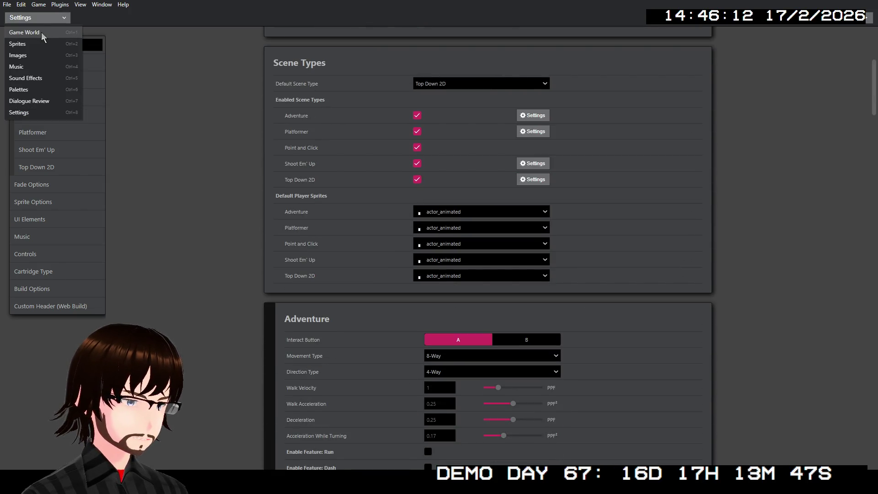
{"action": "left_click", "coordinate": [41, 32]}
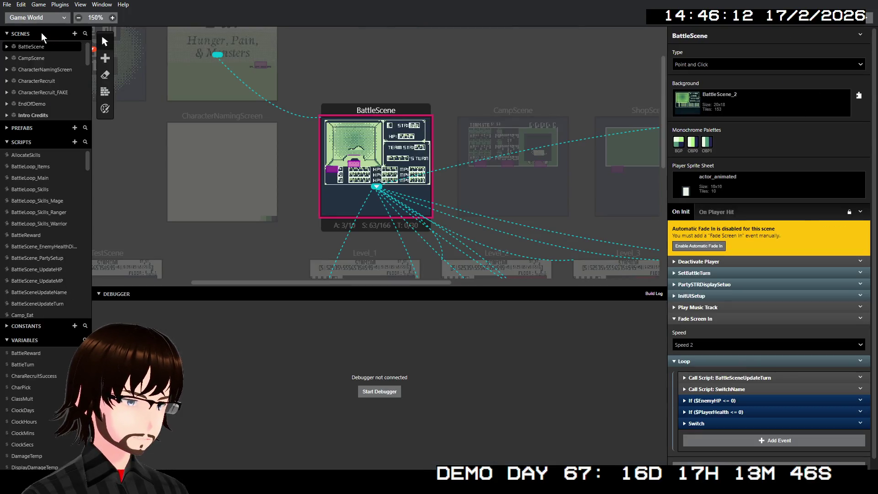
{"action": "left_click", "coordinate": [865, 19]}
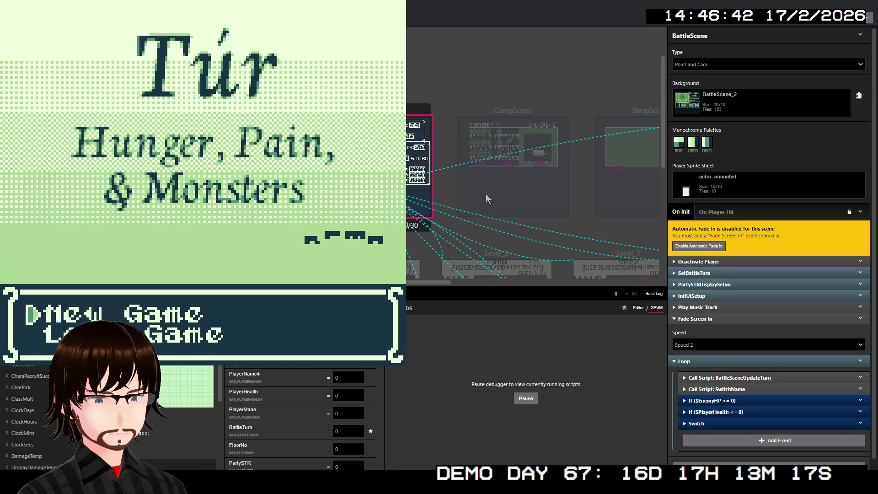
{"action": "key", "text": "Down"}
{"action": "key", "text": "Up"}
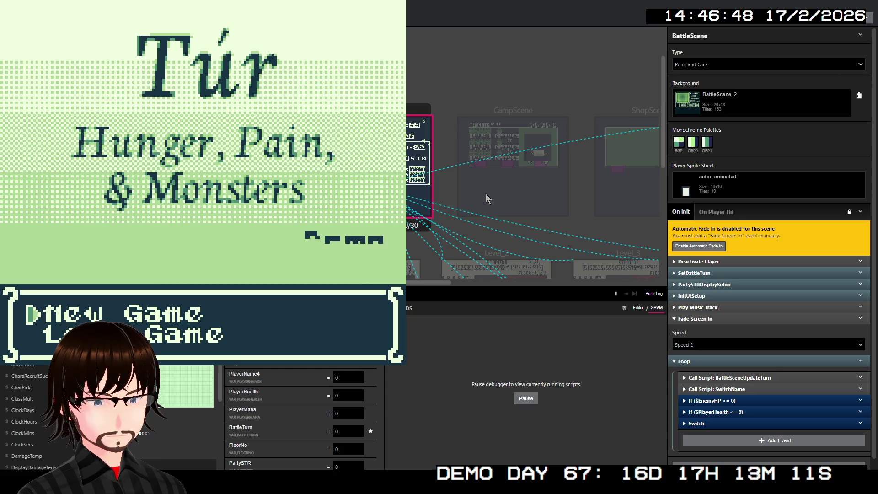
{"action": "key", "text": "z"}
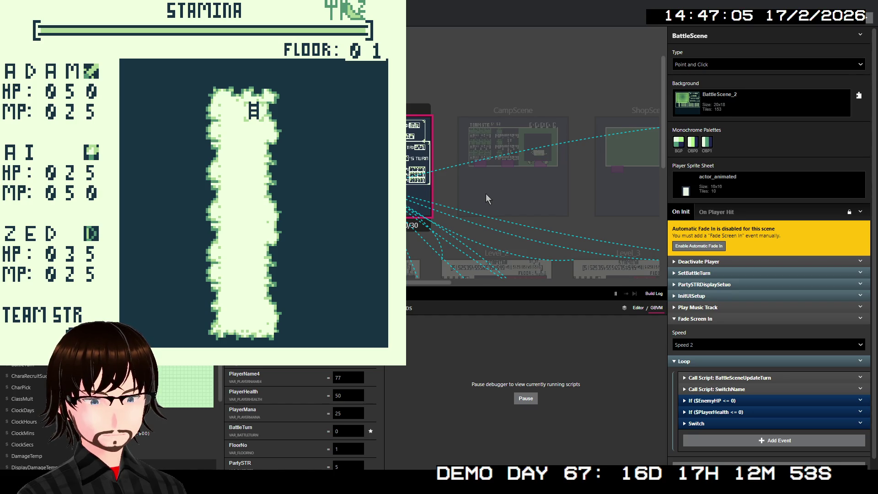
{"action": "key", "text": "alt+F4"}
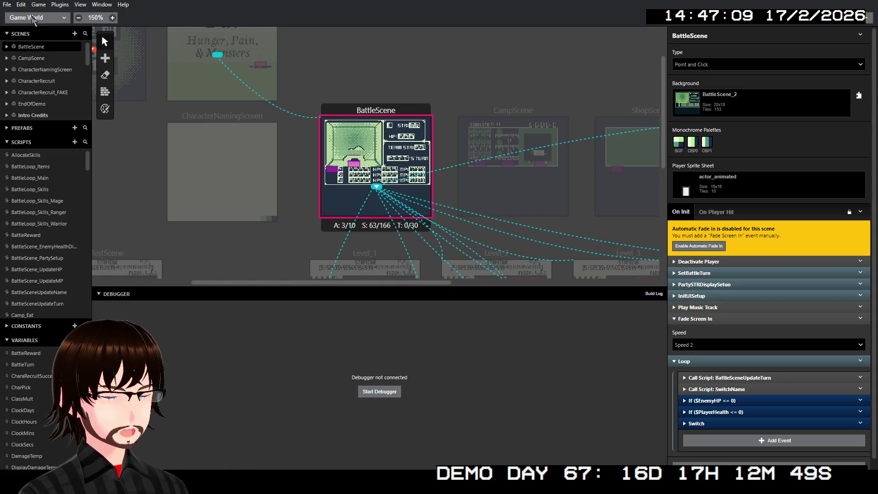
- In project Settings, set the Default Sprite Mode to 8x16 Tiles
{"action": "left_click", "coordinate": [31, 18]}
{"action": "left_click", "coordinate": [34, 116]}
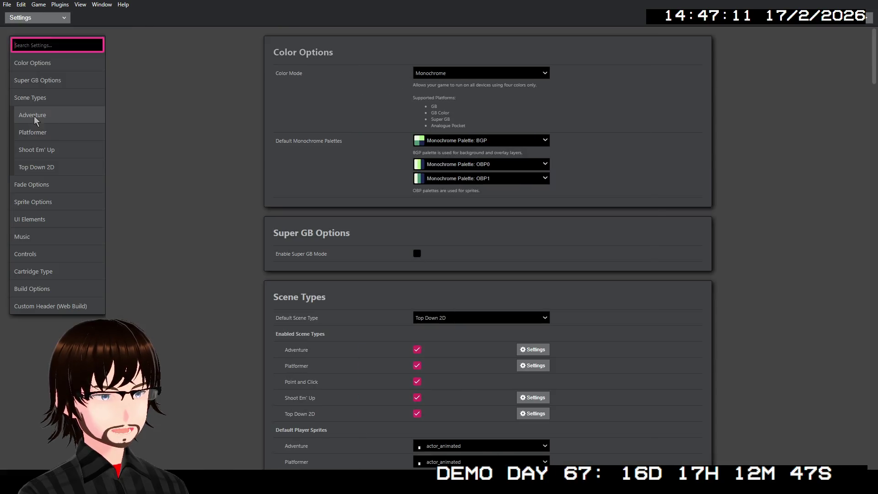
{"action": "scroll", "coordinate": [258, 180], "scroll_direction": "down", "scroll_amount": 20}
{"action": "scroll", "coordinate": [251, 199], "scroll_direction": "down", "scroll_amount": 20}
{"action": "scroll", "coordinate": [257, 205], "scroll_direction": "up", "scroll_amount": 5}
{"action": "scroll", "coordinate": [285, 215], "scroll_direction": "up", "scroll_amount": 9}
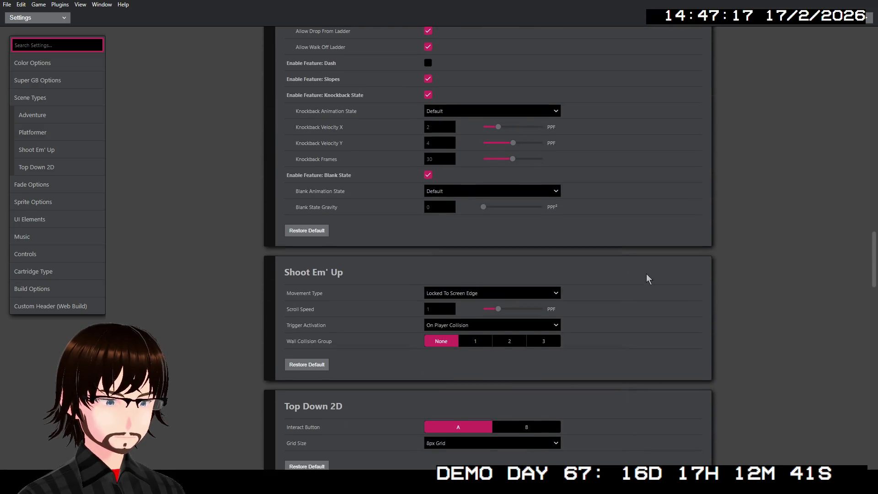
{"action": "scroll", "coordinate": [531, 303], "scroll_direction": "down", "scroll_amount": 6}
{"action": "left_click", "coordinate": [476, 347]}
{"action": "left_click", "coordinate": [458, 359]}
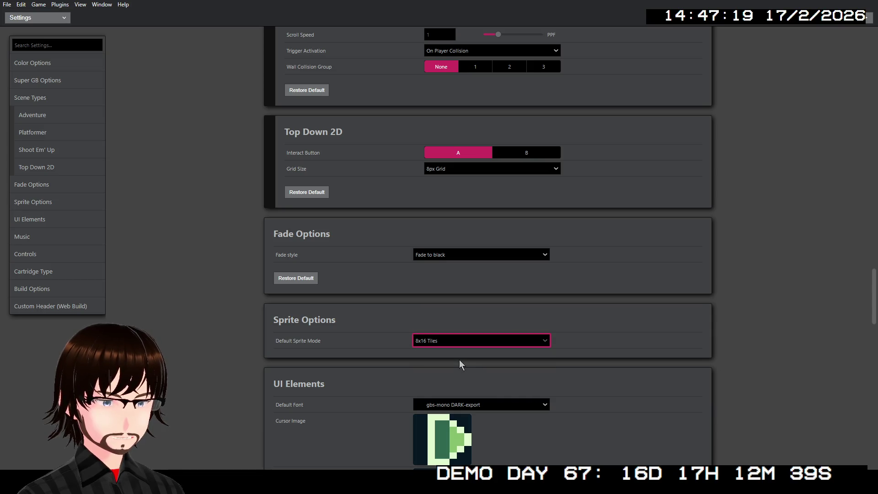
- Return to Game World and run the game in the debugger
{"action": "left_click", "coordinate": [28, 18]}
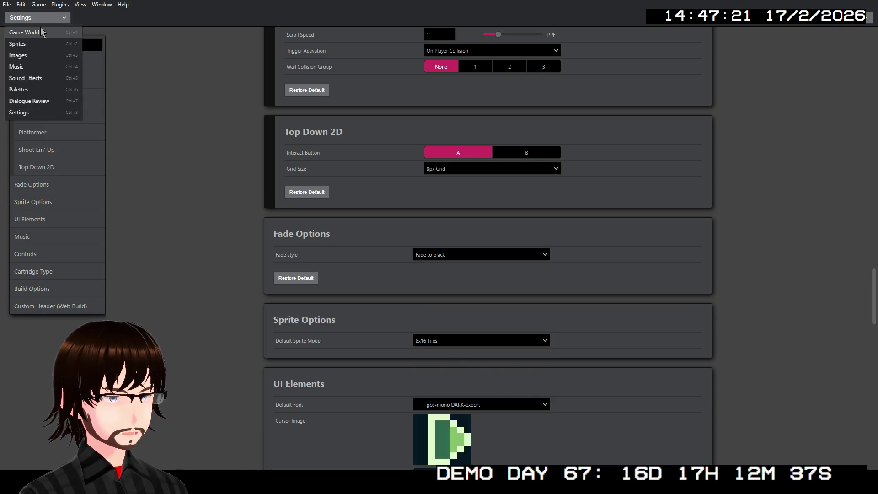
{"action": "left_click", "coordinate": [40, 29]}
{"action": "left_click", "coordinate": [867, 17]}
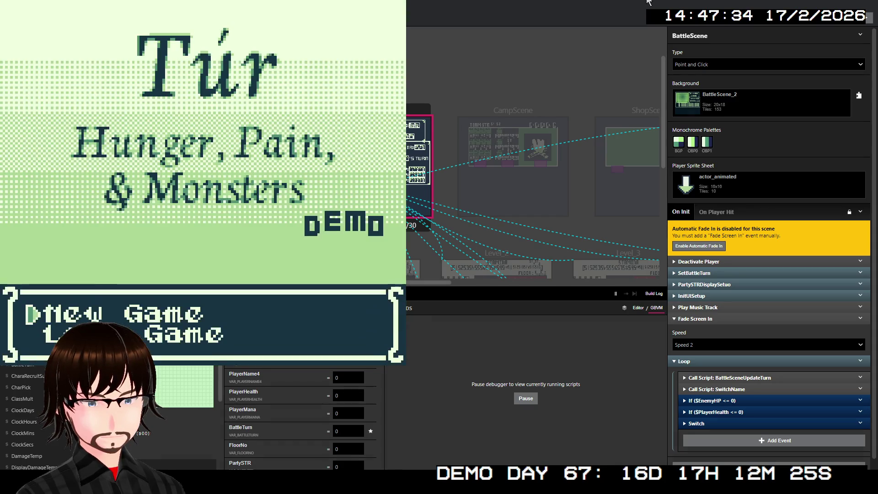
- Start a New Game, move on to floor 02 and walk left into a battle
{"action": "key", "text": "Return"}
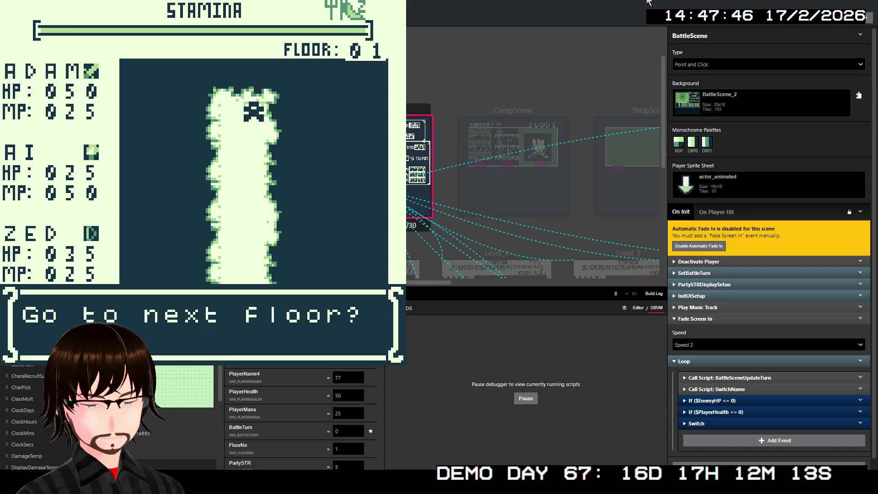
{"action": "key", "text": "z"}
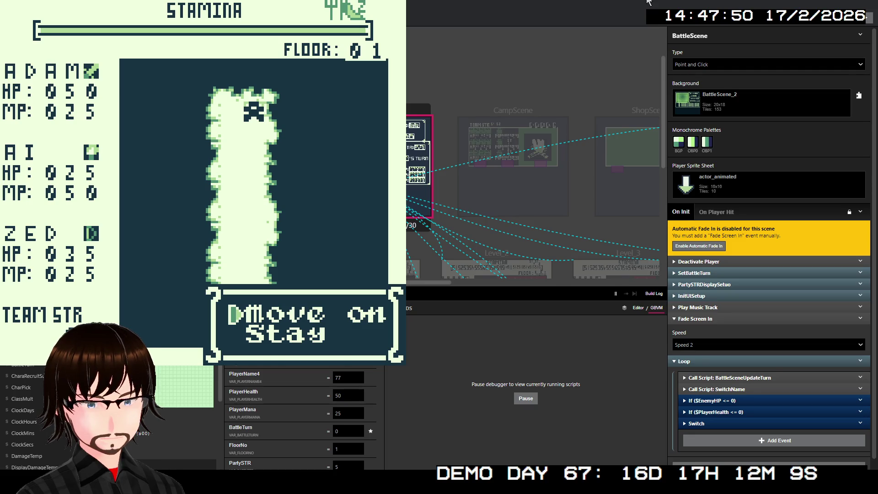
{"action": "key", "text": "z"}
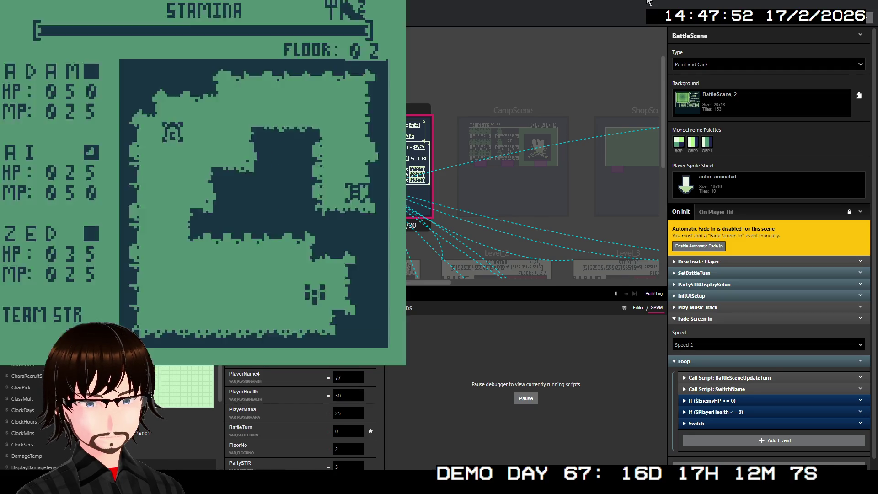
{"action": "key", "text": "Left"}
{"action": "key", "text": "Left"}
{"action": "key", "text": "Left"}
{"action": "key", "text": "Left"}
{"action": "key", "text": "Left"}
{"action": "key", "text": "Left"}
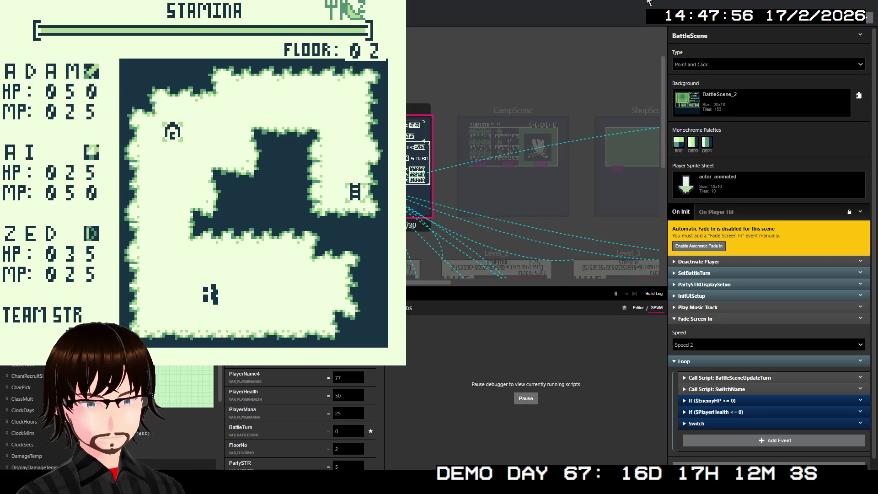
{"action": "key", "text": "Left"}
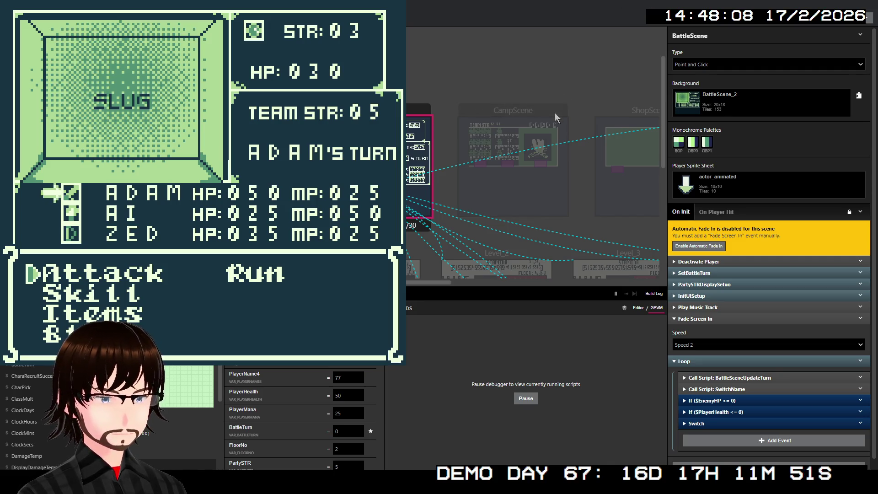
- Defeat the SLUG with an Attack and a Fire cast, dismissing the damage and victory messages
{"action": "key", "text": "z"}
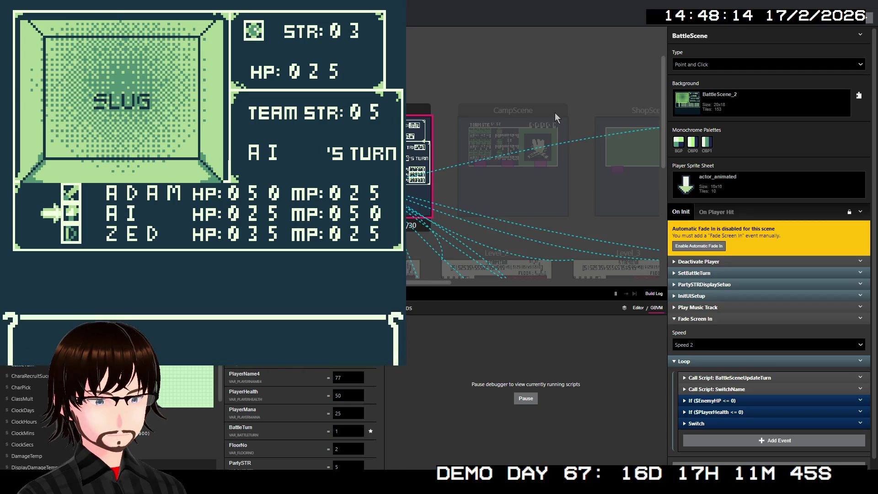
{"action": "key", "text": "Down"}
{"action": "key", "text": "z"}
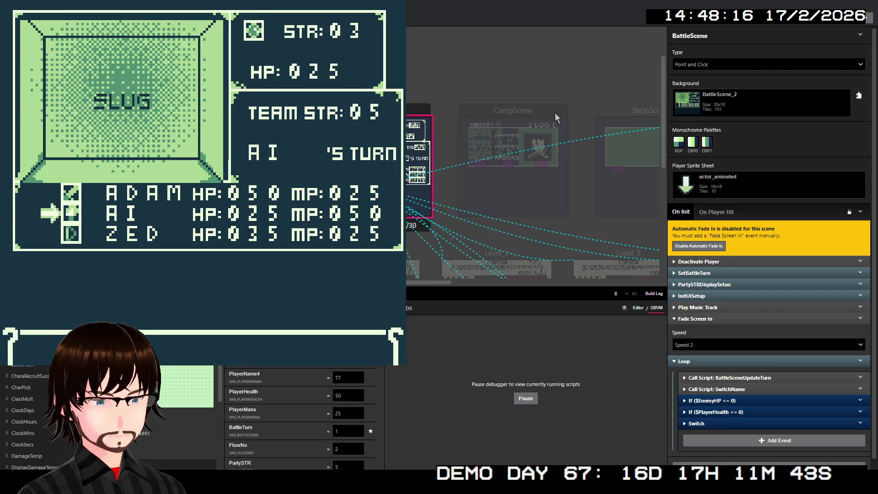
{"action": "key", "text": "z"}
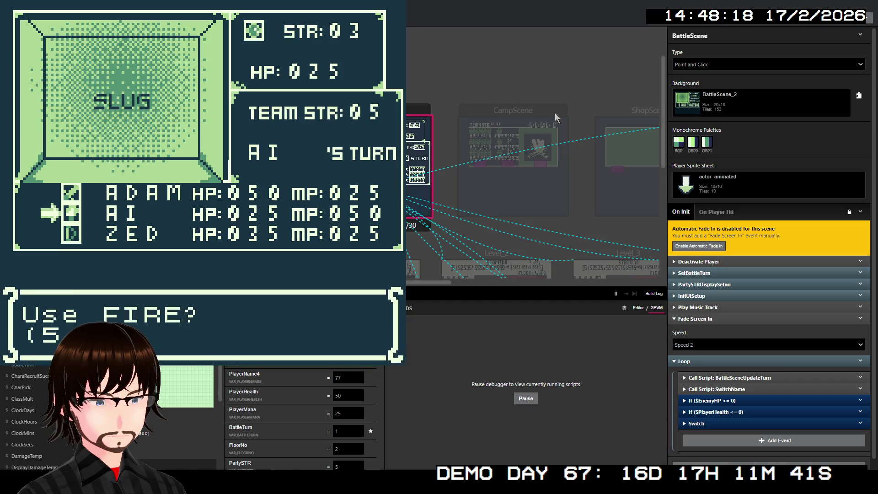
{"action": "key", "text": "z"}
{"action": "key", "text": "z"}
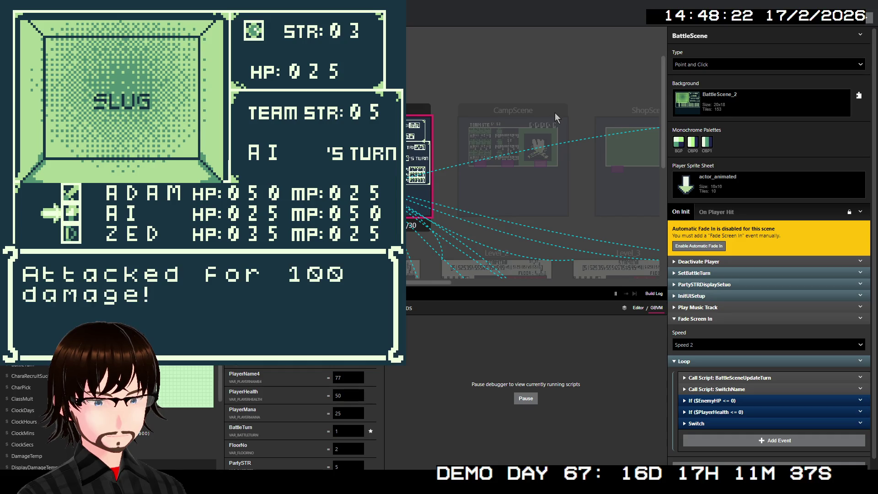
{"action": "key", "text": "z"}
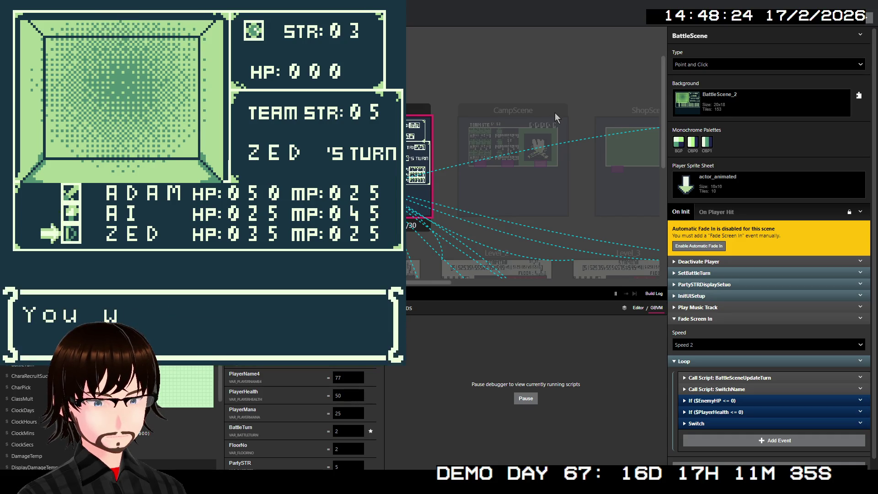
{"action": "key", "text": "z"}
{"action": "key", "text": "z"}
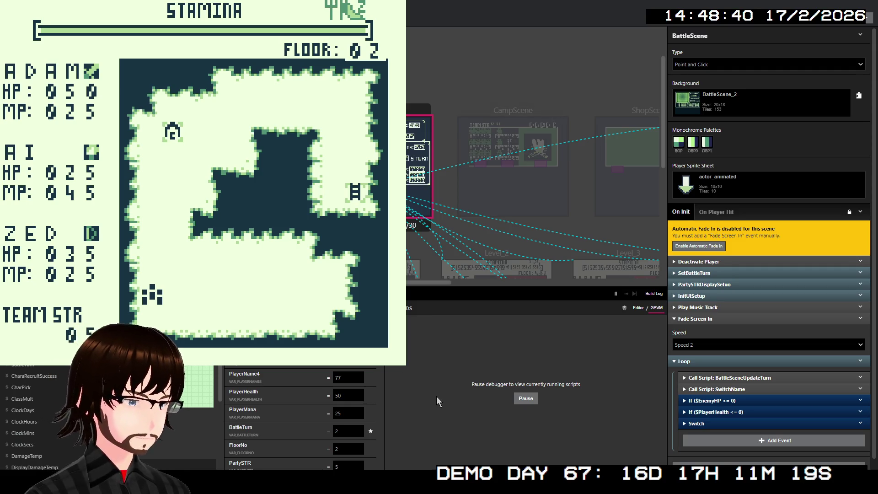
- Select the Level_1 scene, then the Level_2 scene, to view their events
{"action": "scroll", "coordinate": [328, 380], "scroll_direction": "down", "scroll_amount": 5}
{"action": "scroll", "coordinate": [328, 375], "scroll_direction": "down", "scroll_amount": 1}
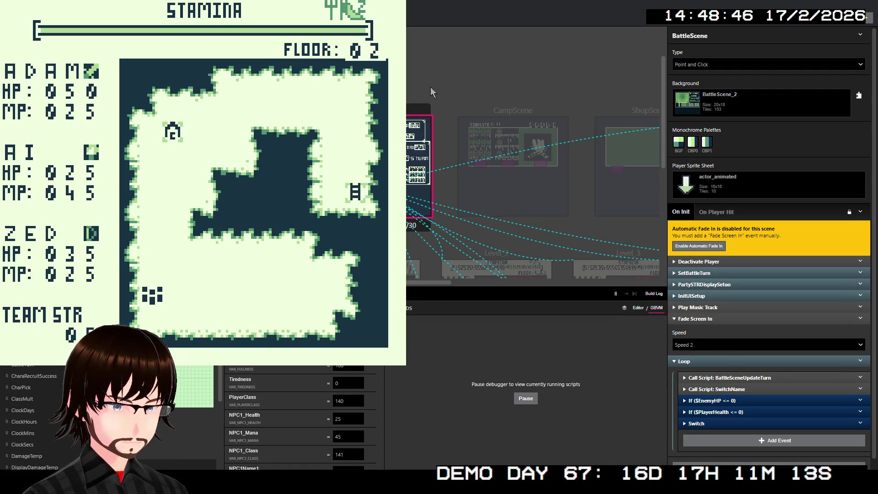
{"action": "scroll", "coordinate": [537, 218], "scroll_direction": "down", "scroll_amount": 2}
{"action": "left_click", "coordinate": [413, 215]}
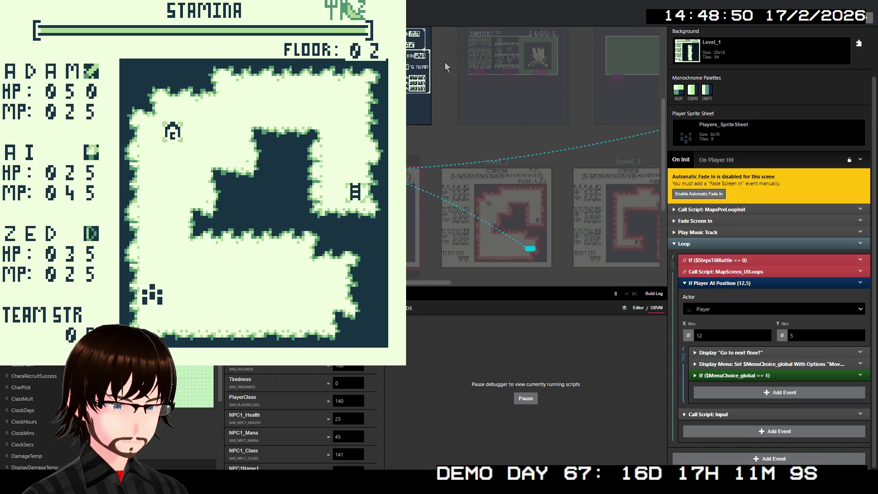
{"action": "left_click", "coordinate": [502, 160]}
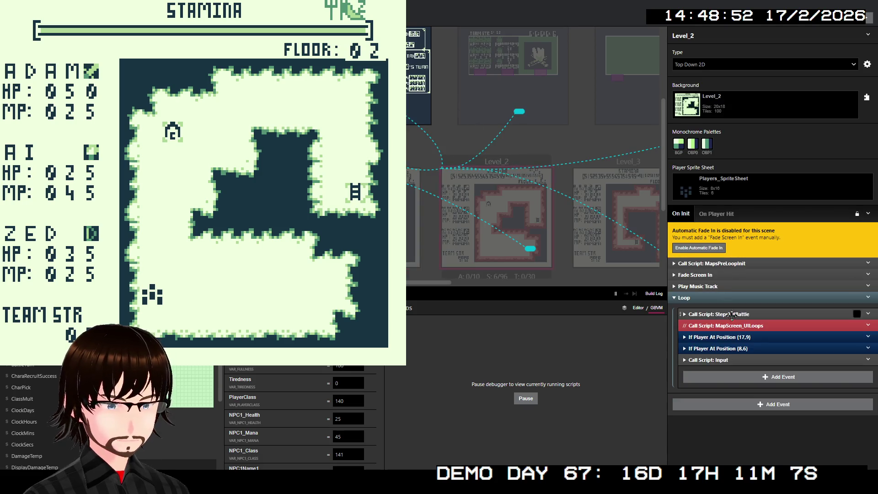
- Expand Level_2's Input script call, check the PauseMenu dropdown unchanged, then close the game
{"action": "left_click", "coordinate": [717, 359]}
{"action": "scroll", "coordinate": [727, 366], "scroll_direction": "down", "scroll_amount": 1}
{"action": "left_click", "coordinate": [745, 381]}
{"action": "key", "text": "Escape"}
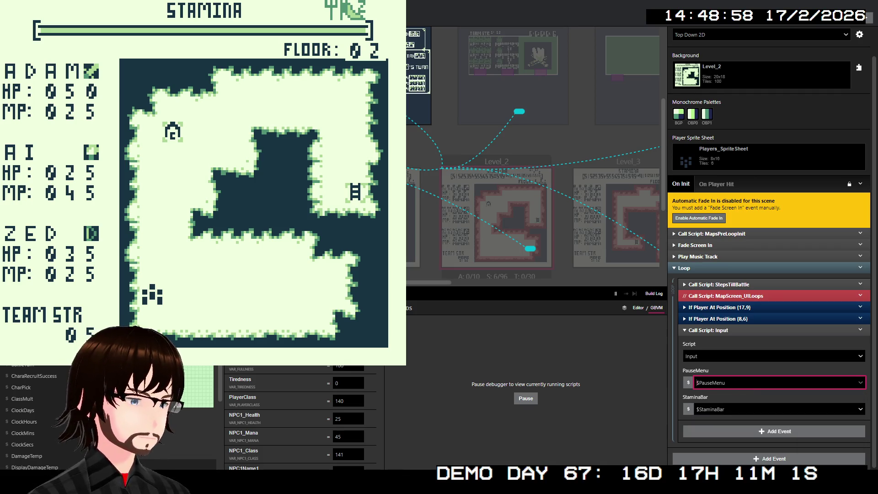
{"action": "scroll", "coordinate": [302, 403], "scroll_direction": "down", "scroll_amount": 10}
{"action": "scroll", "coordinate": [302, 416], "scroll_direction": "down", "scroll_amount": 10}
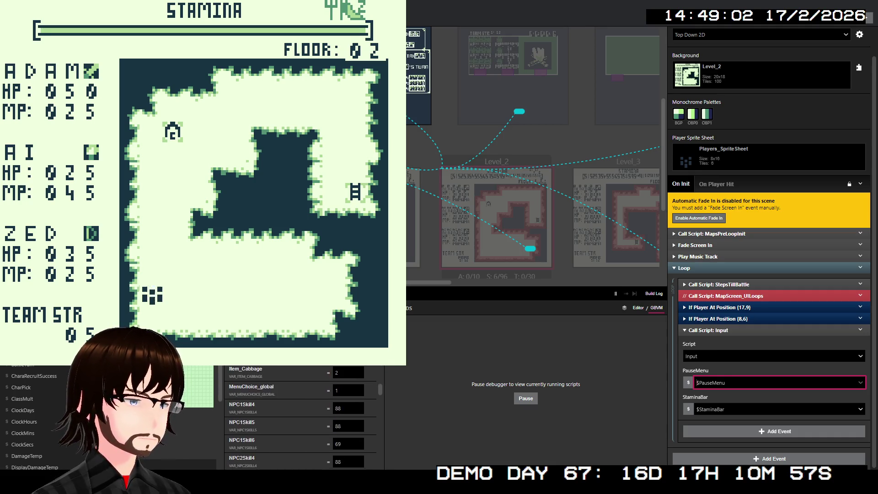
{"action": "scroll", "coordinate": [302, 416], "scroll_direction": "down", "scroll_amount": 10}
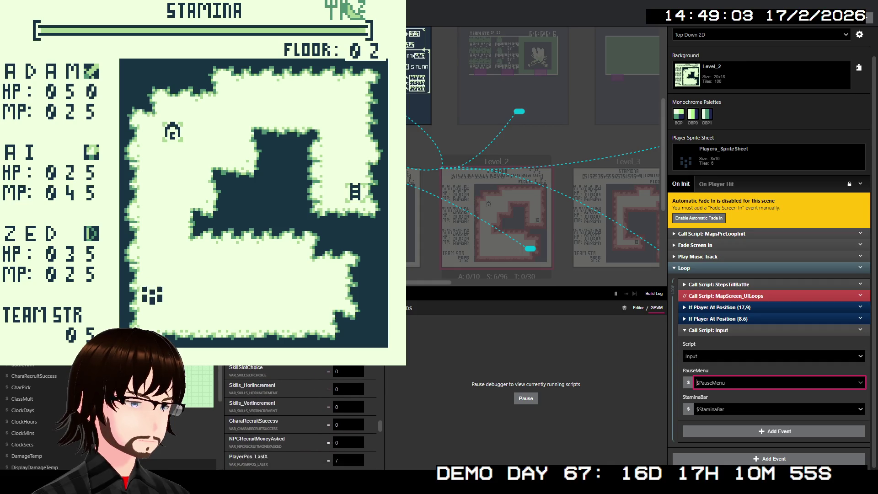
{"action": "scroll", "coordinate": [302, 416], "scroll_direction": "down", "scroll_amount": 3}
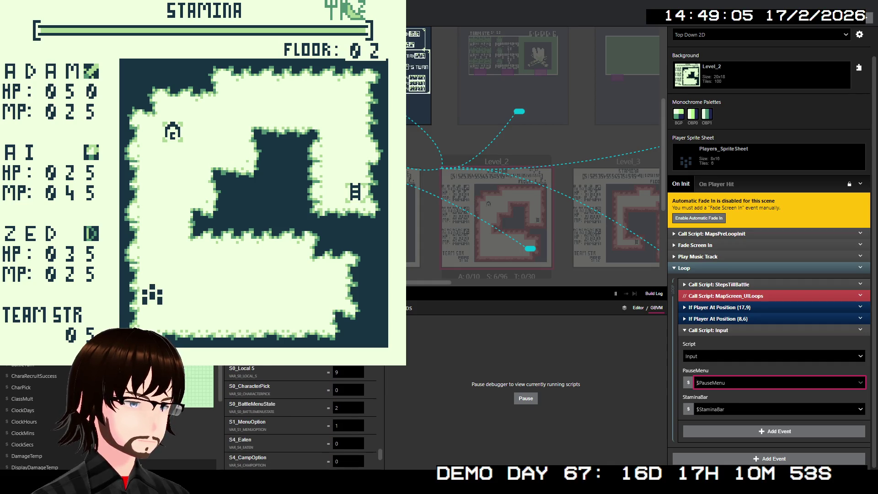
{"action": "scroll", "coordinate": [302, 416], "scroll_direction": "up", "scroll_amount": 10}
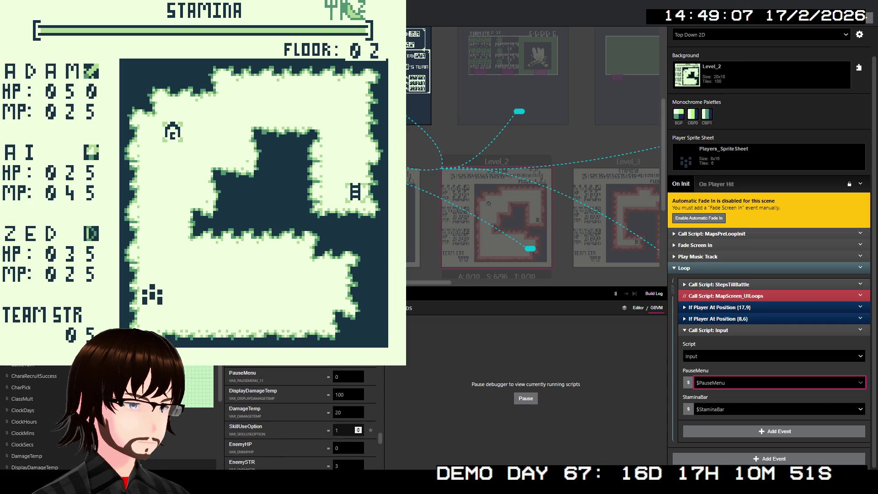
{"action": "scroll", "coordinate": [302, 416], "scroll_direction": "up", "scroll_amount": 5}
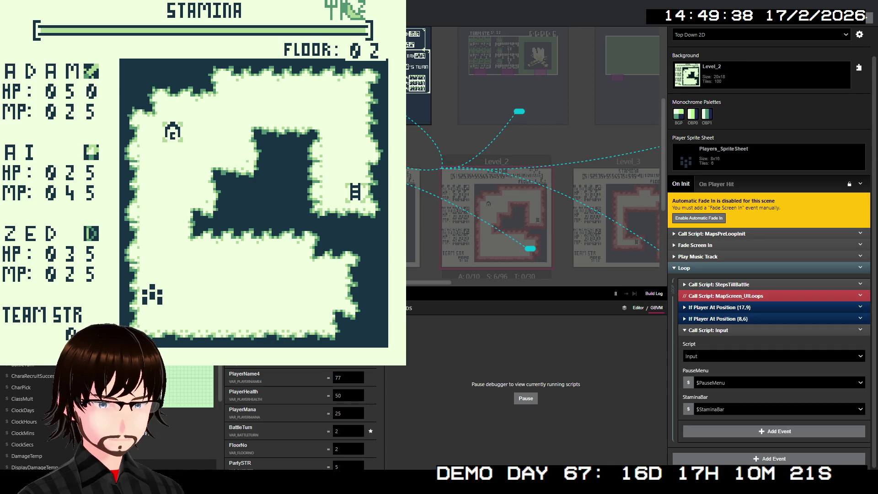
{"action": "key", "text": "alt+F4"}
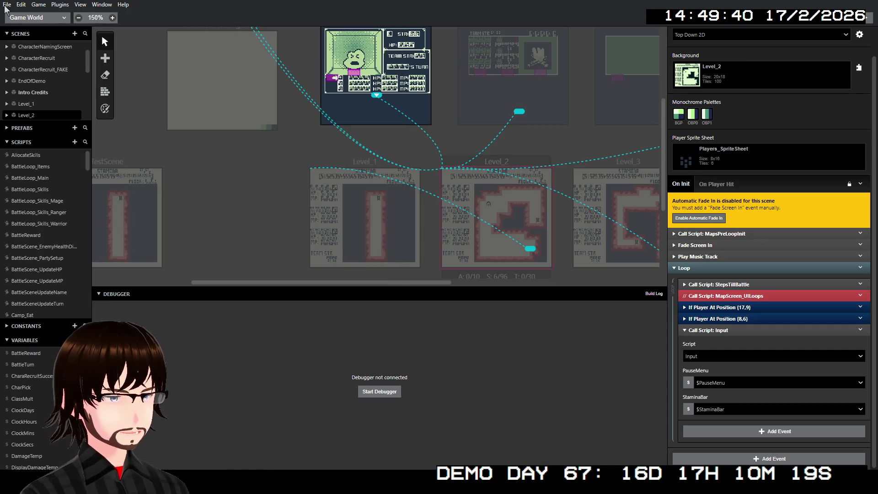
- Change Music Format to UGE (hUGETracker) in Settings and return to Game World
{"action": "left_click", "coordinate": [30, 18]}
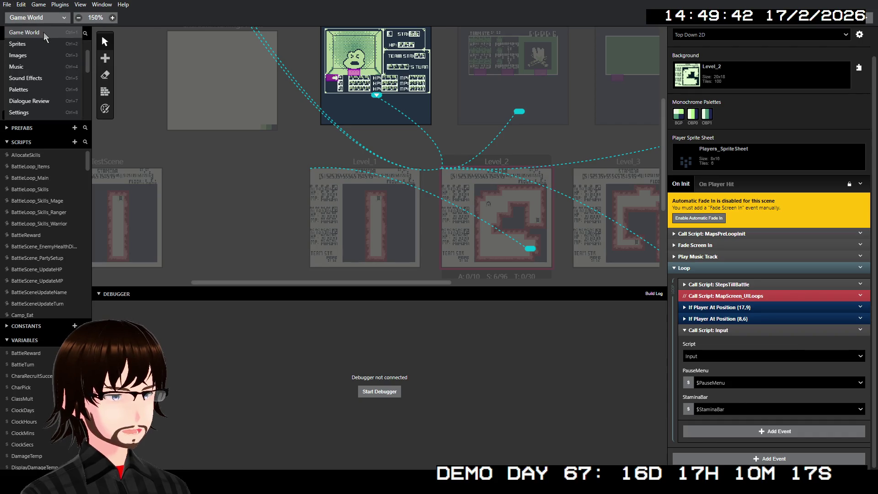
{"action": "left_click", "coordinate": [40, 113]}
{"action": "scroll", "coordinate": [259, 224], "scroll_direction": "down", "scroll_amount": 20}
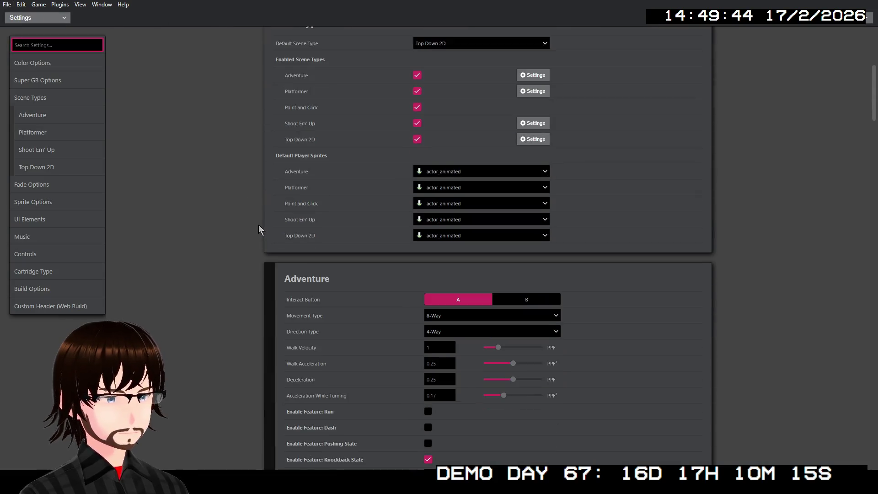
{"action": "scroll", "coordinate": [248, 238], "scroll_direction": "down", "scroll_amount": 15}
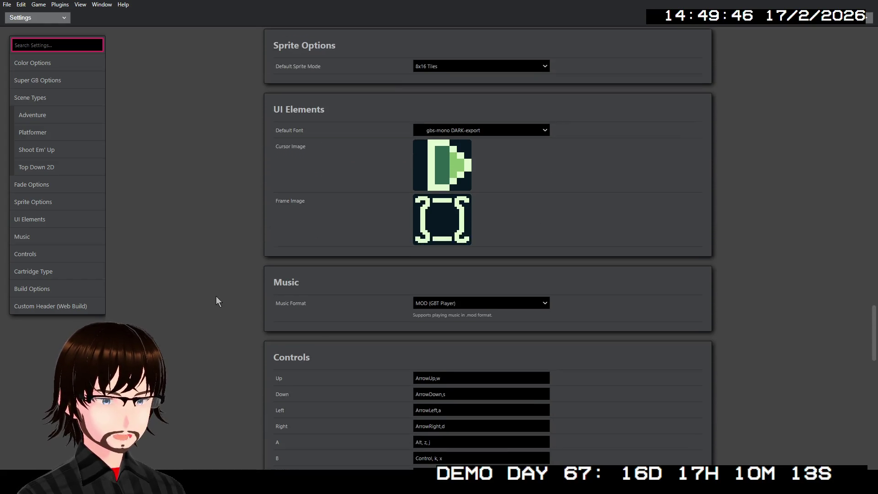
{"action": "scroll", "coordinate": [374, 260], "scroll_direction": "down", "scroll_amount": 3}
{"action": "left_click", "coordinate": [484, 162]}
{"action": "left_click", "coordinate": [470, 182]}
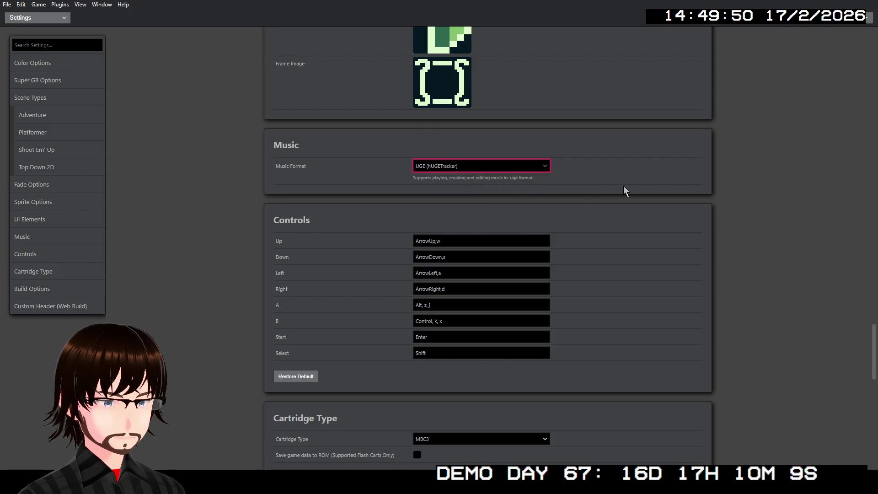
{"action": "left_click", "coordinate": [43, 20]}
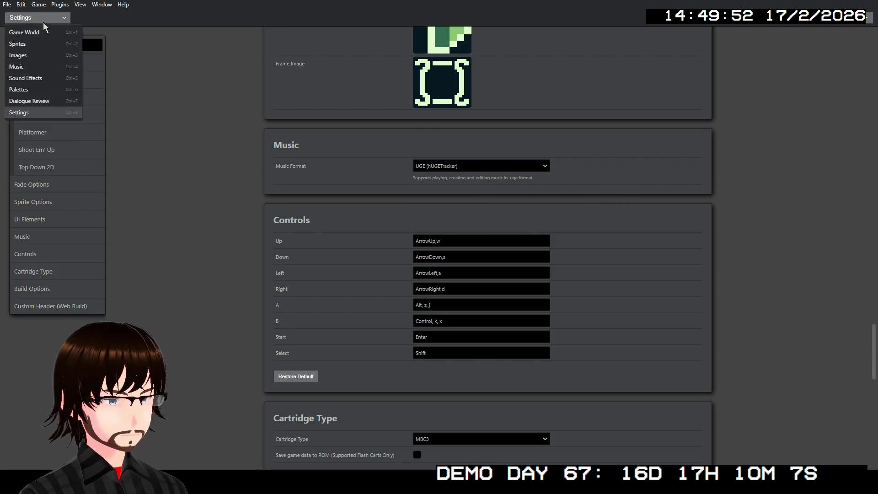
{"action": "left_click", "coordinate": [40, 29]}
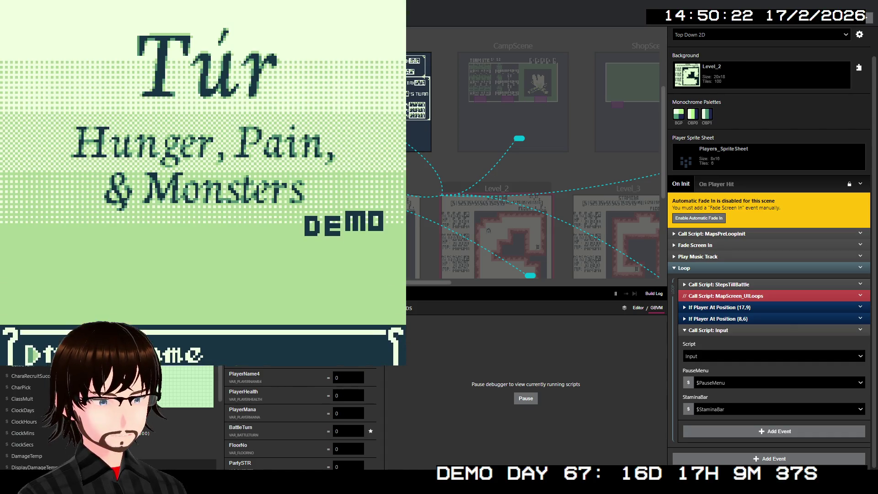
- Walk up to the ladder, move on to floor 2, and walk left into an encounter
{"action": "key", "text": "Up"}
{"action": "key", "text": "Up"}
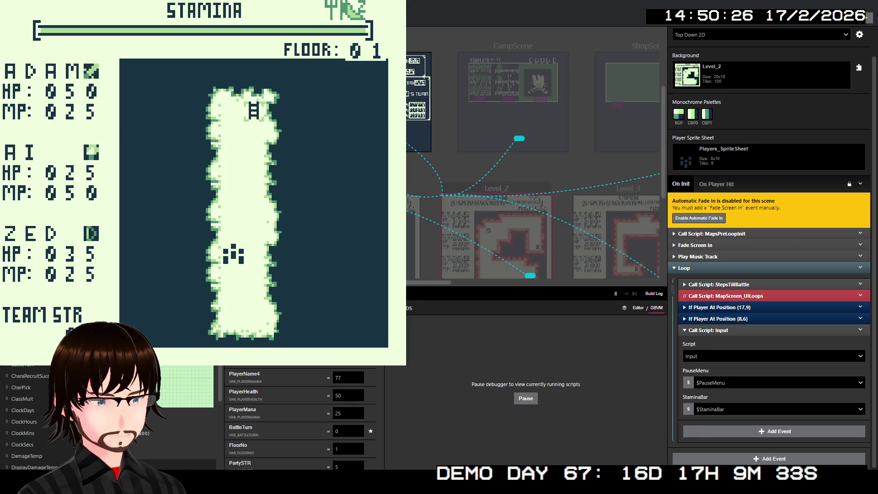
{"action": "key", "text": "Up"}
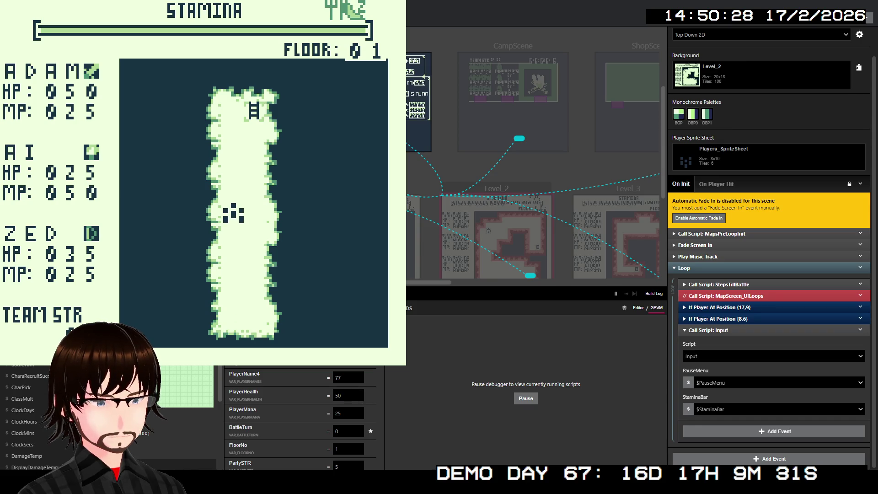
{"action": "key", "text": "Up"}
{"action": "key", "text": "Up"}
{"action": "key", "text": "Right"}
{"action": "key", "text": "Up"}
{"action": "key", "text": "Up"}
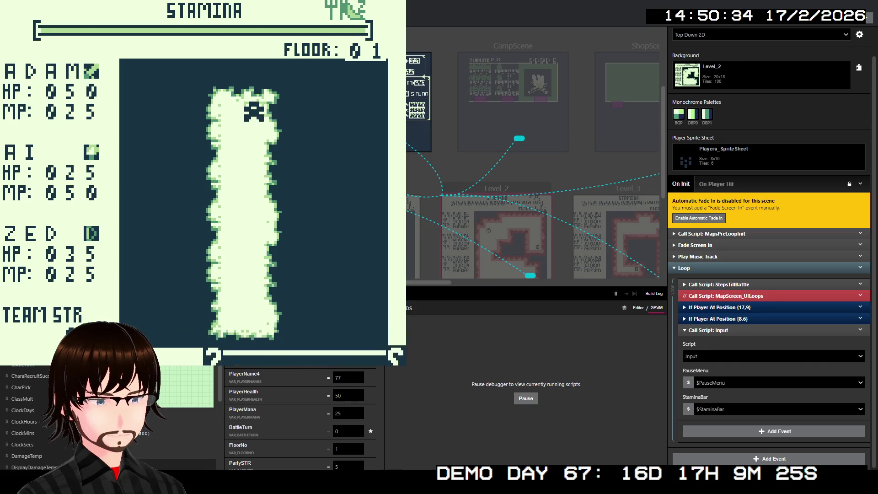
{"action": "key", "text": "z"}
{"action": "key", "text": "Left"}
{"action": "key", "text": "Left"}
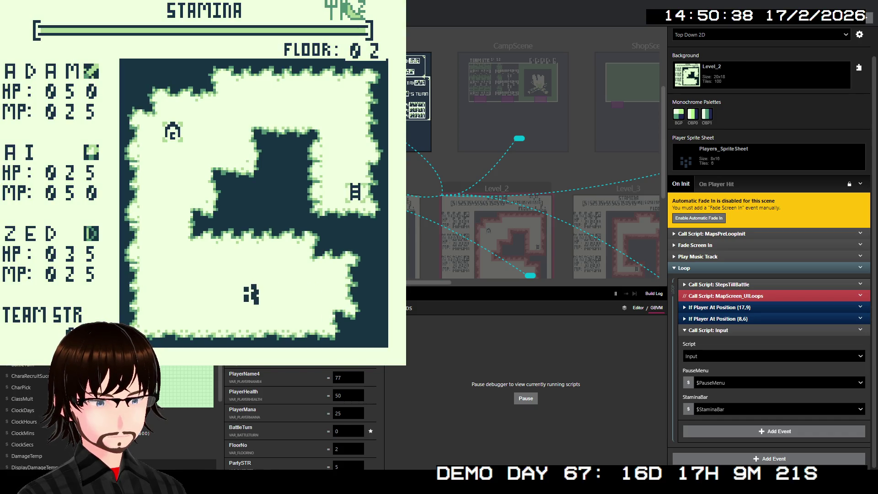
{"action": "key", "text": "Left"}
{"action": "key", "text": "Left"}
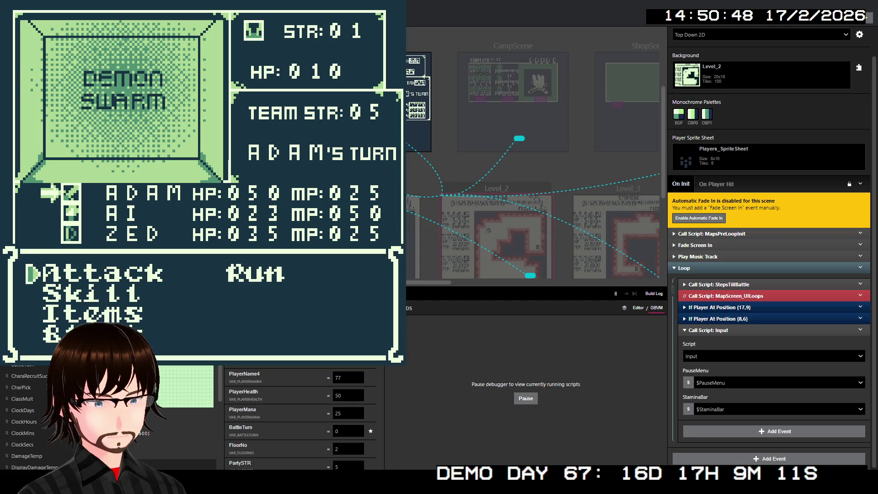
- Attack the Demon Swarm, explore further, then use the Frenzy skill on the Man Trap
{"action": "key", "text": "z"}
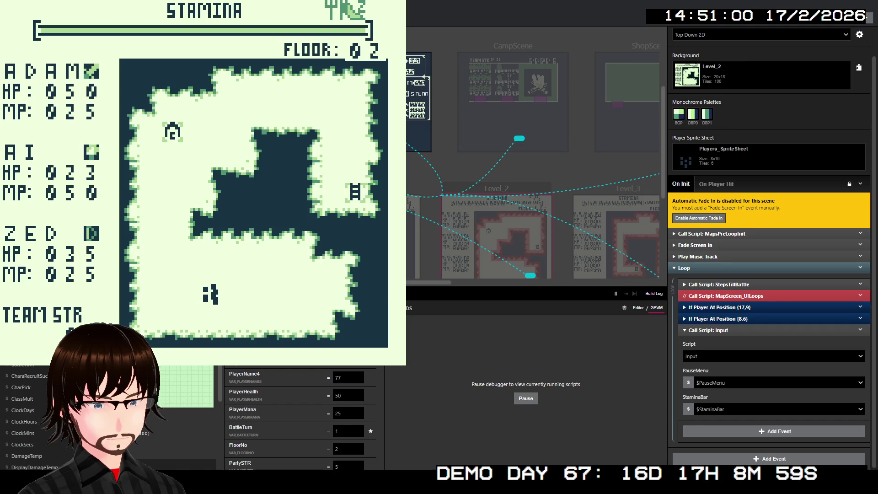
{"action": "key", "text": "Up"}
{"action": "key", "text": "Left"}
{"action": "key", "text": "Left"}
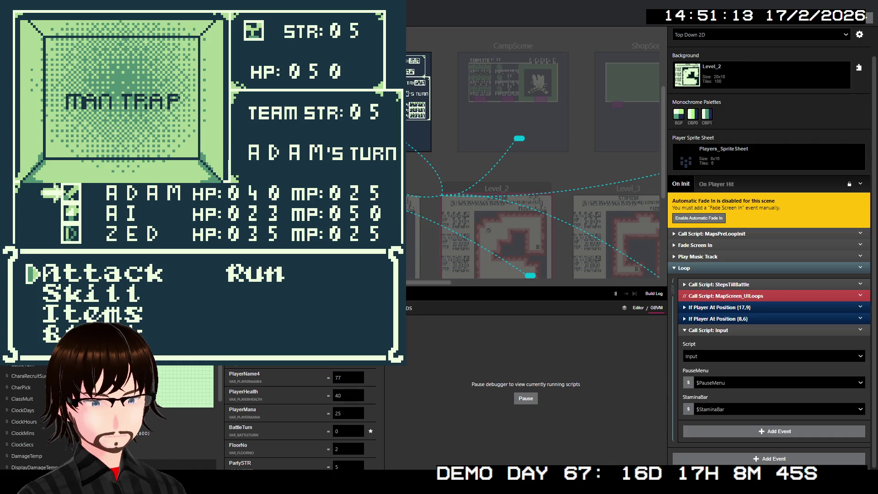
{"action": "key", "text": "Down"}
{"action": "key", "text": "z"}
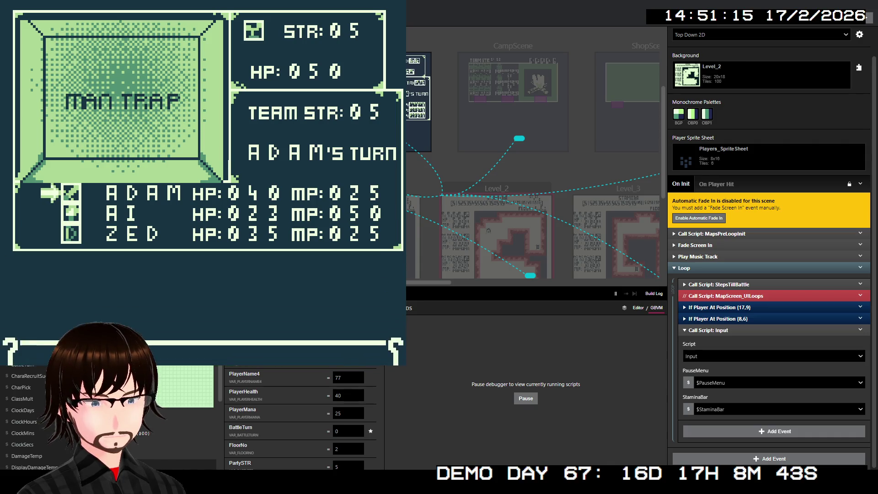
{"action": "key", "text": "Down"}
{"action": "key", "text": "z"}
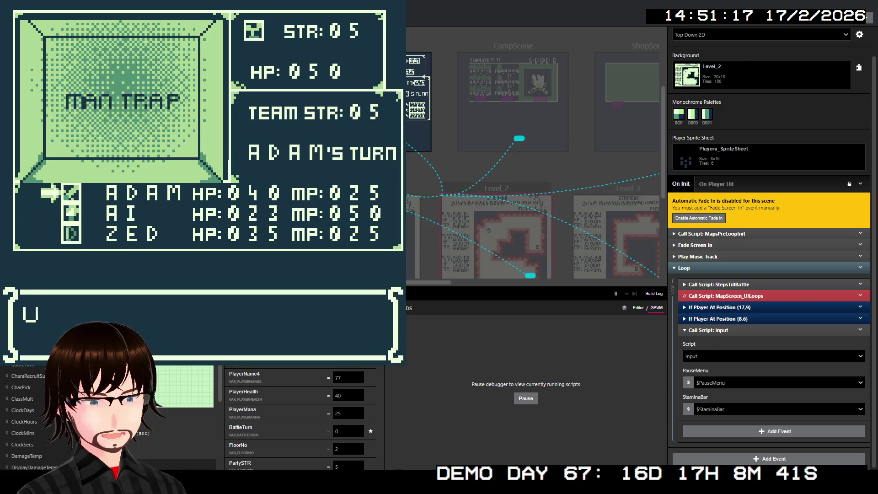
{"action": "key", "text": "z"}
{"action": "key", "text": "z"}
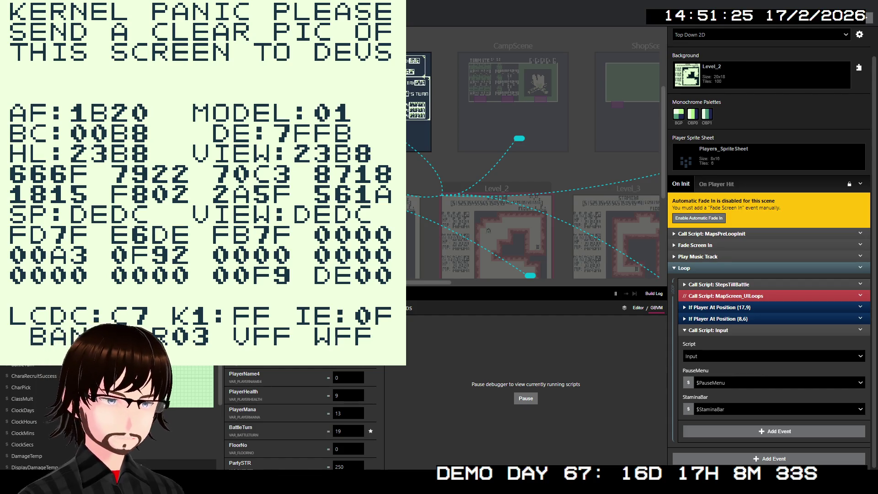
- Rebuild with Ctrl+B to relaunch the game after the kernel panic
{"action": "key", "text": "ctrl+b"}
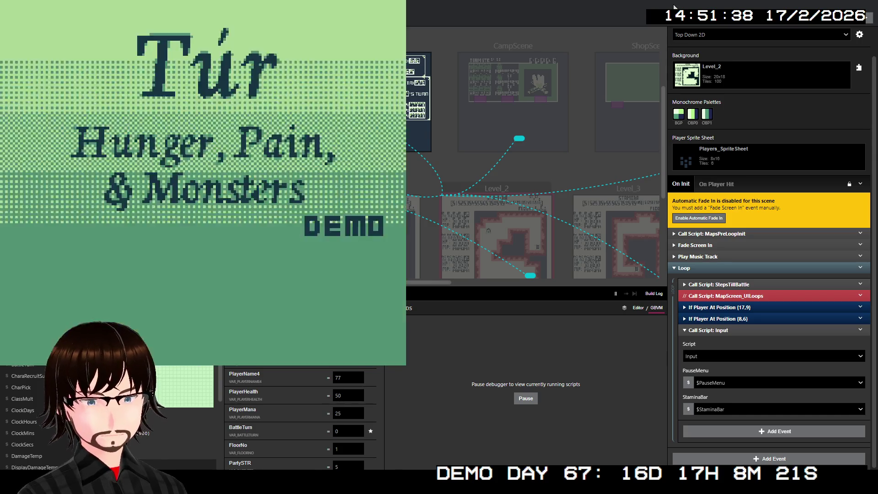
- Walk up to the ladder, move on to floor 2, and walk left into an encounter
{"action": "key", "text": "Up"}
{"action": "key", "text": "Up"}
{"action": "key", "text": "Up"}
{"action": "key", "text": "Up"}
{"action": "key", "text": "Up"}
{"action": "key", "text": "Up"}
{"action": "key", "text": "Up"}
{"action": "key", "text": "Right"}
{"action": "key", "text": "Up"}
{"action": "key", "text": "Up"}
{"action": "key", "text": "Up"}
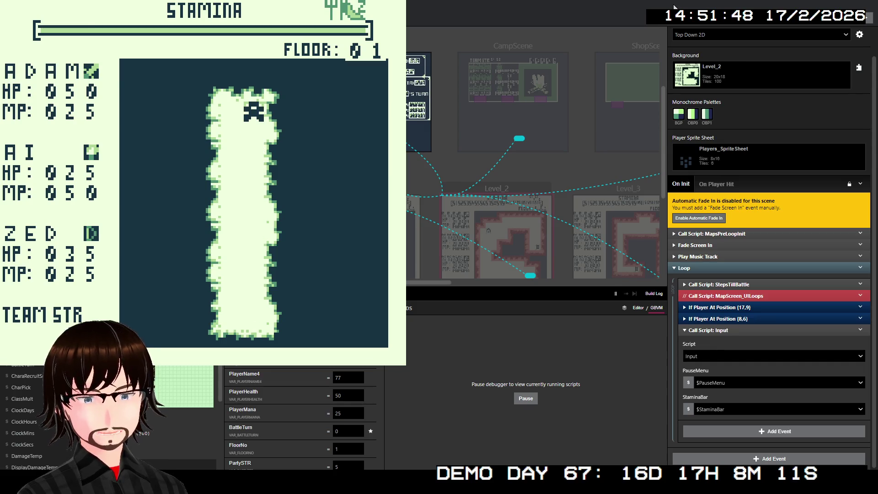
{"action": "key", "text": "z"}
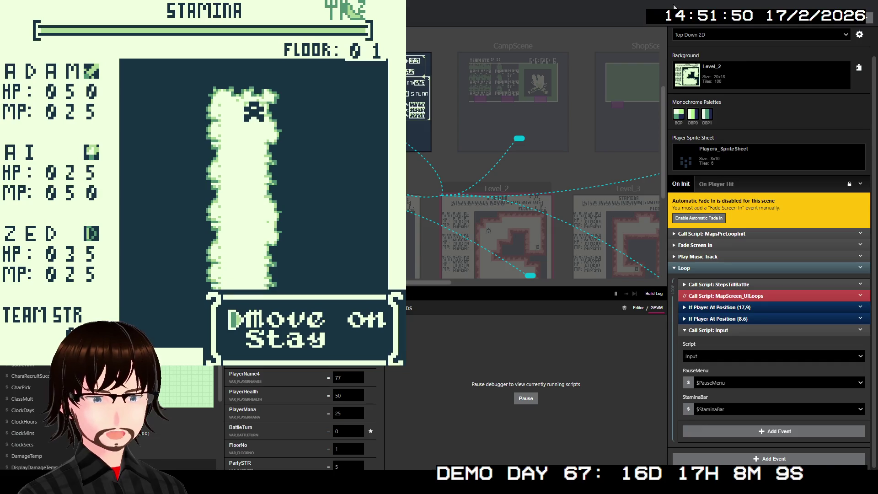
{"action": "key", "text": "z"}
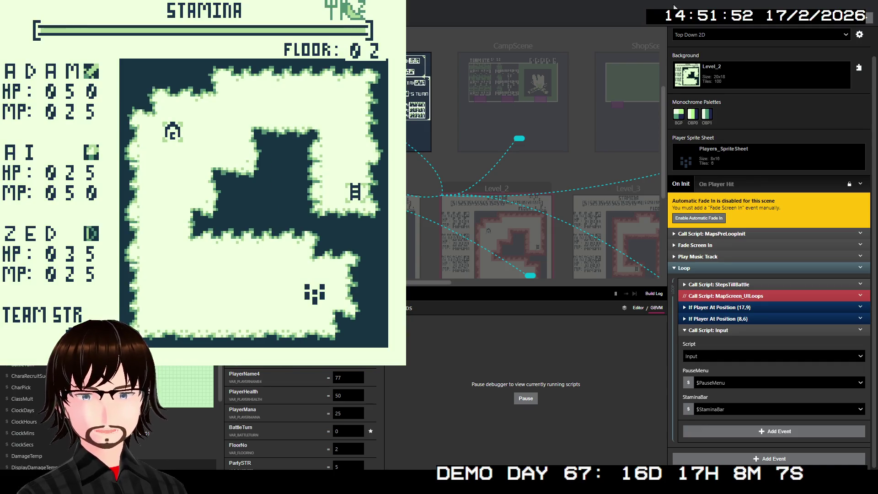
{"action": "key", "text": "Left"}
{"action": "key", "text": "Left"}
{"action": "key", "text": "Left"}
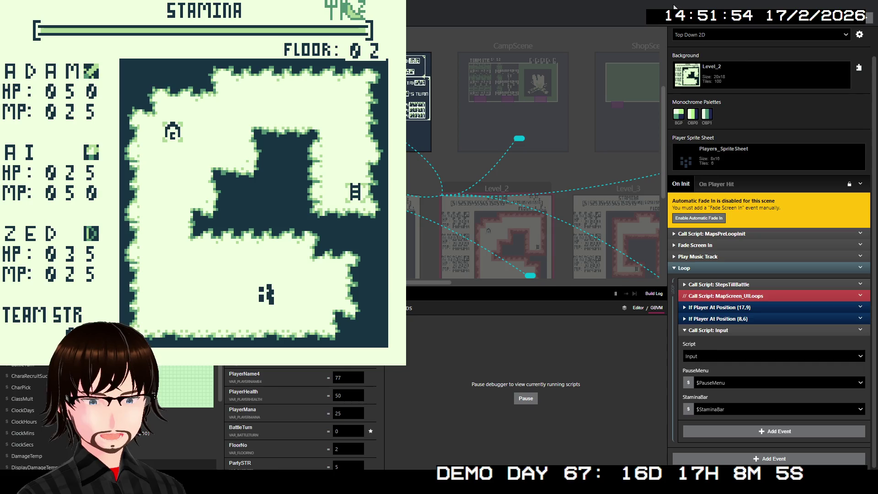
{"action": "key", "text": "Left"}
{"action": "key", "text": "Left"}
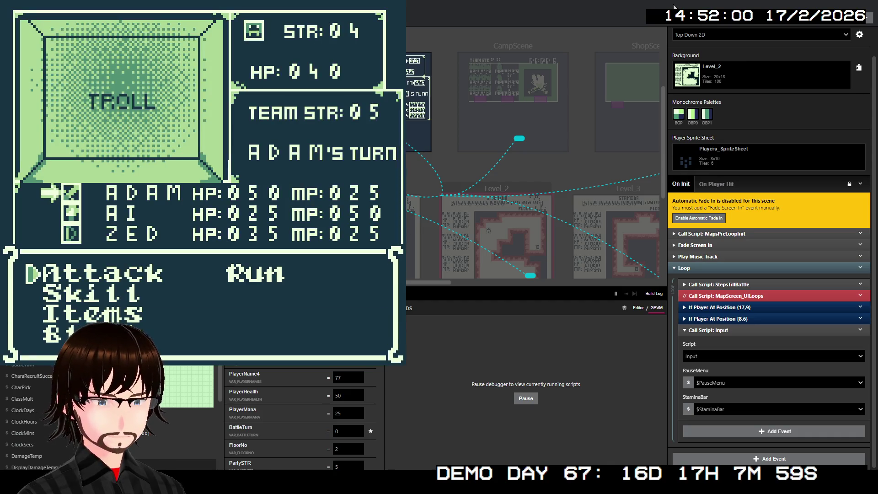
- Attack the Troll, cast the FIRE spell, then close the game window
{"action": "key", "text": "Down"}
{"action": "key", "text": "Up"}
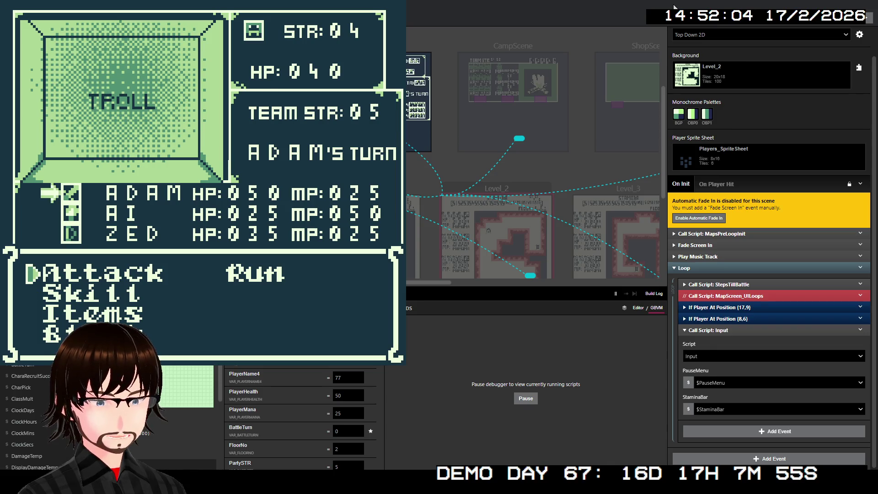
{"action": "key", "text": "z"}
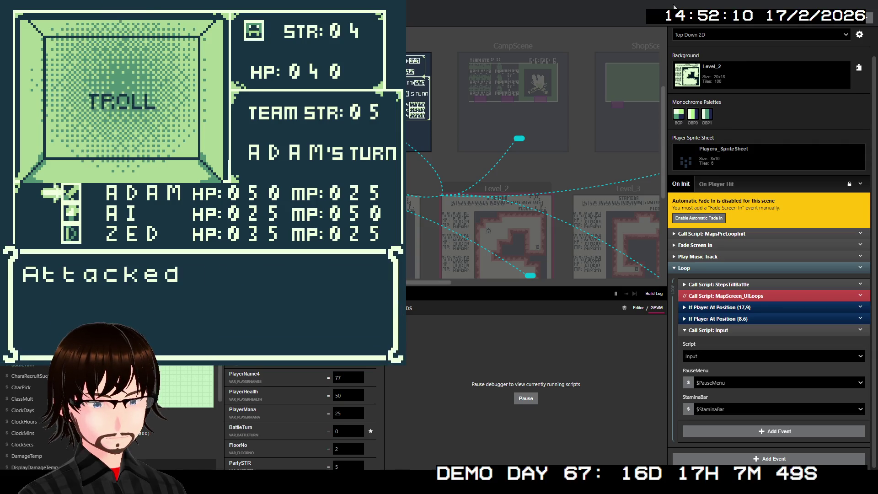
{"action": "key", "text": "Down"}
{"action": "key", "text": "z"}
{"action": "key", "text": "z"}
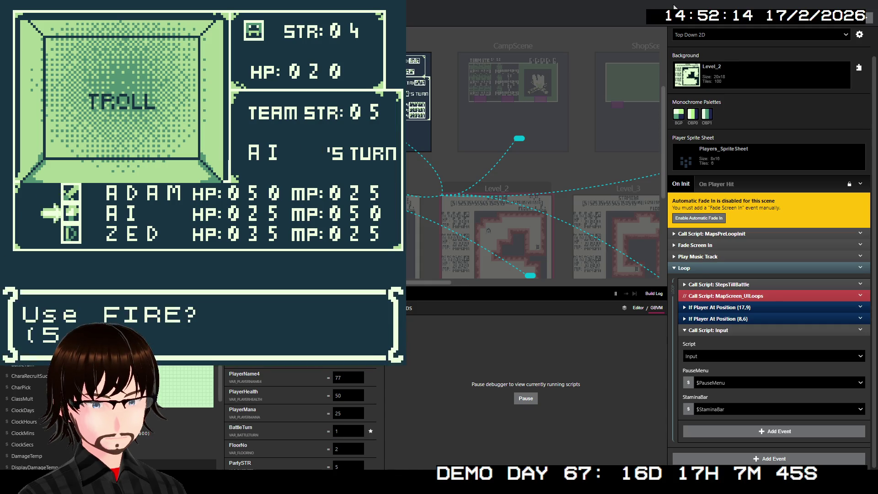
{"action": "key", "text": "z"}
{"action": "key", "text": "z"}
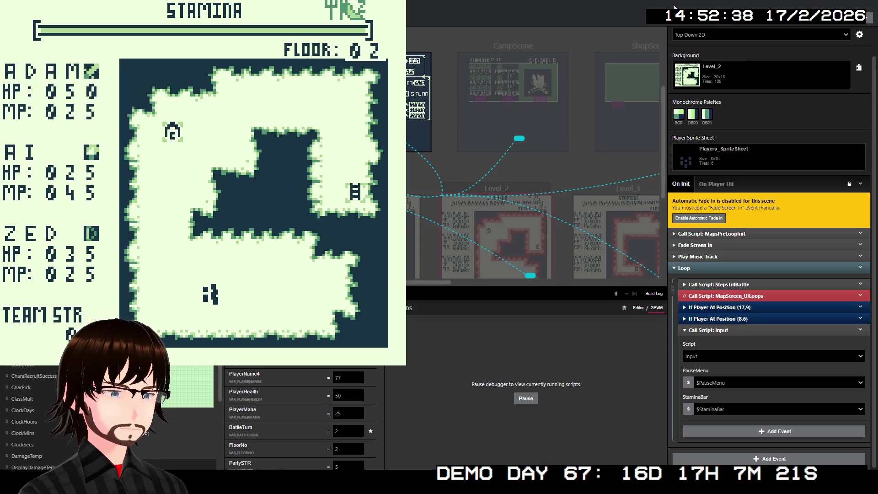
{"action": "key", "text": "alt+F4"}
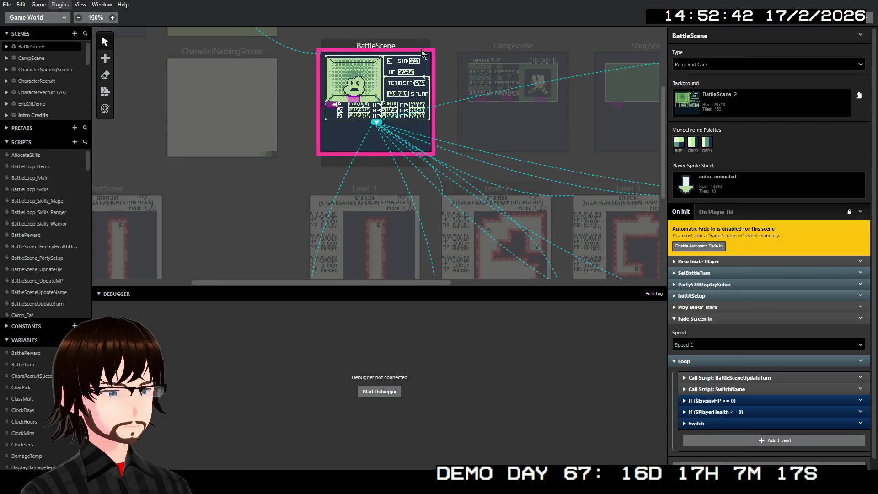
- Review the BattleScene, CampScene, Level_2 and Level_1 events, then start a new debug build with Ctrl+B
{"action": "left_click", "coordinate": [472, 44]}
{"action": "left_click", "coordinate": [506, 47]}
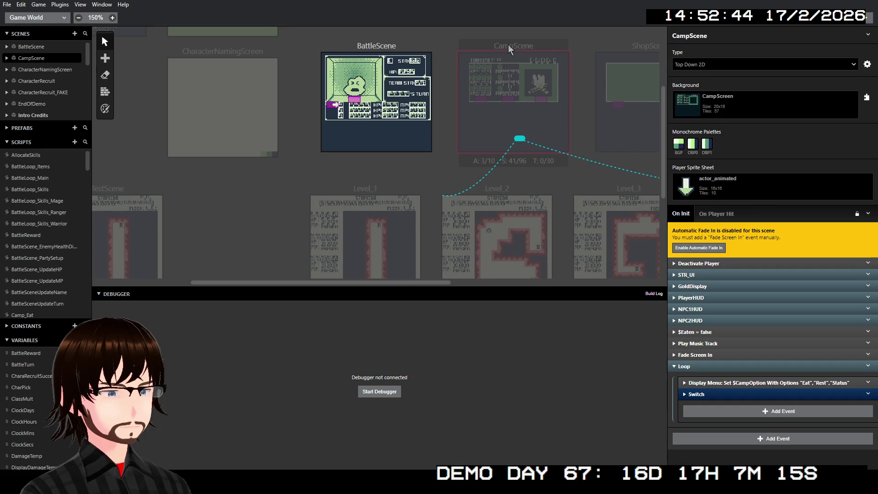
{"action": "left_click", "coordinate": [457, 52]}
{"action": "left_click", "coordinate": [469, 190]}
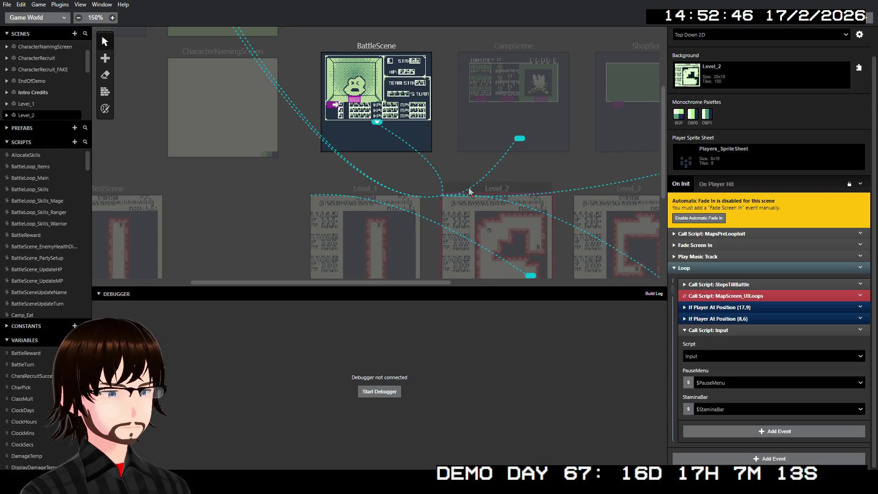
{"action": "left_click", "coordinate": [425, 181]}
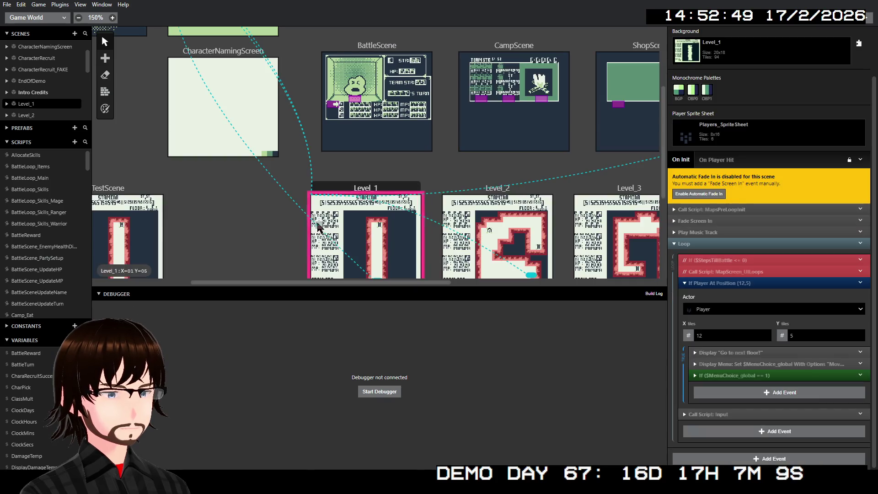
{"action": "left_click", "coordinate": [319, 228]}
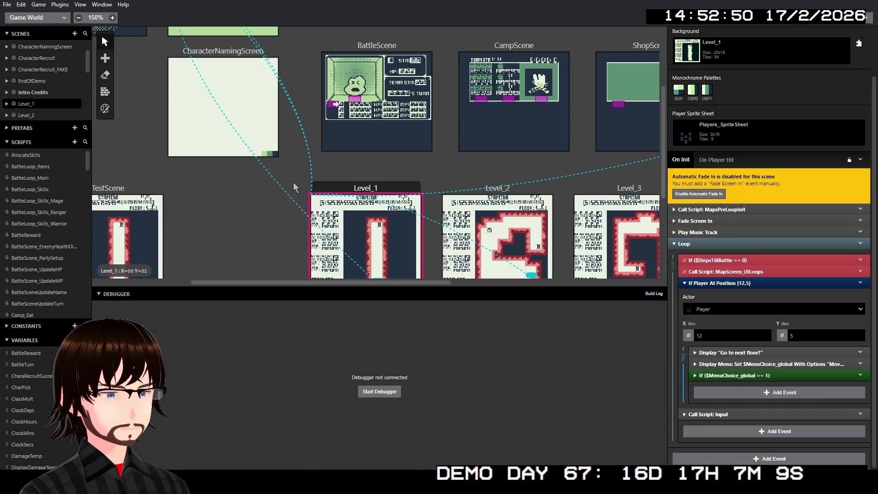
{"action": "left_click", "coordinate": [284, 194]}
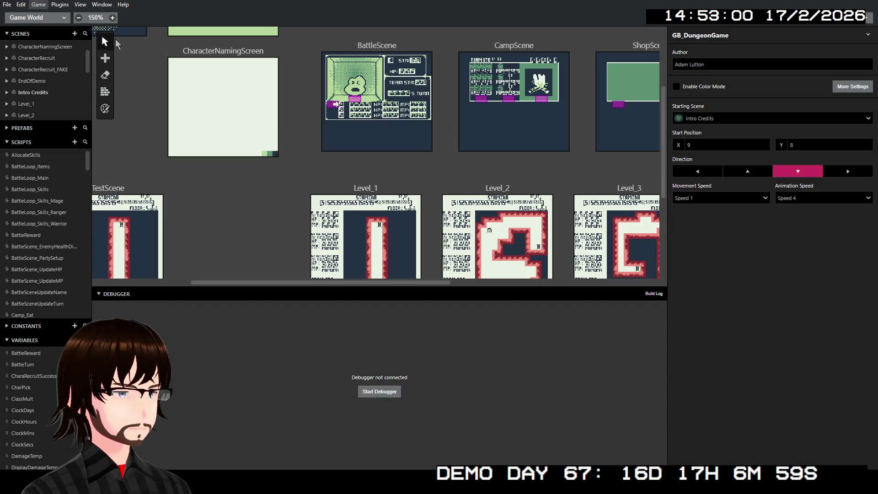
{"action": "key", "text": "ctrl+b"}
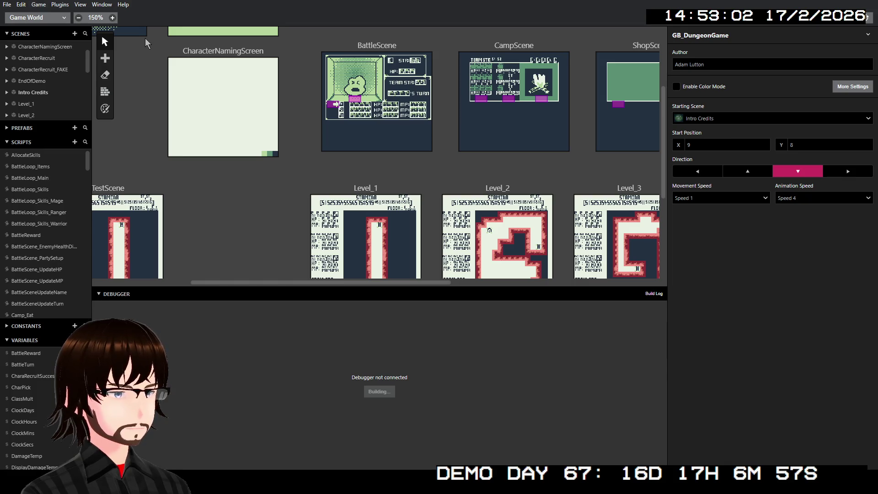
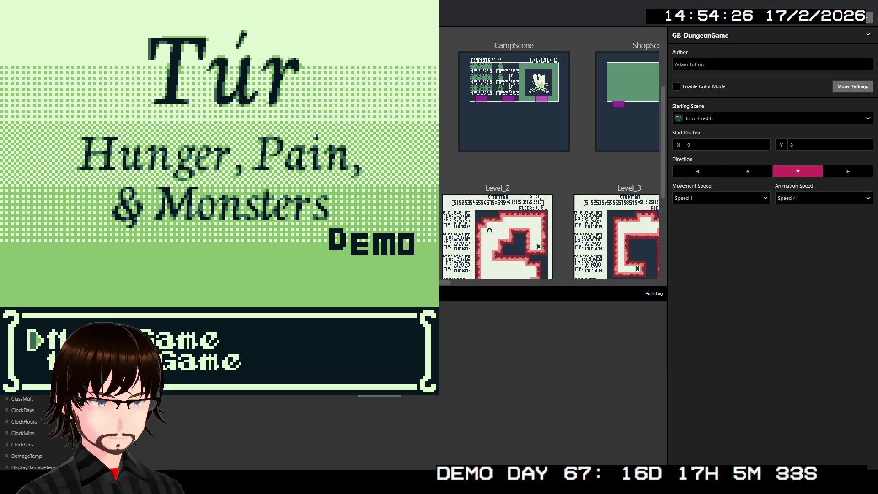
- Start a New Game and walk the party up the corridor onto the stairs
{"action": "key", "text": "alt+F4"}
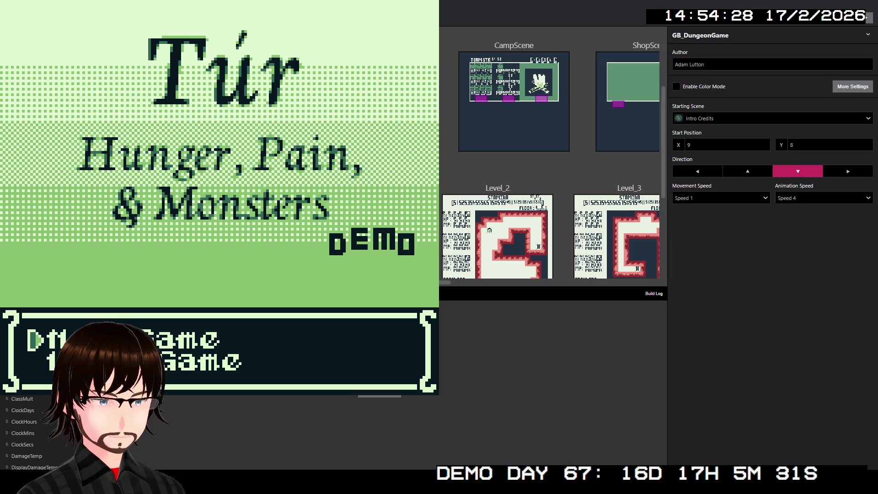
{"action": "key", "text": "z"}
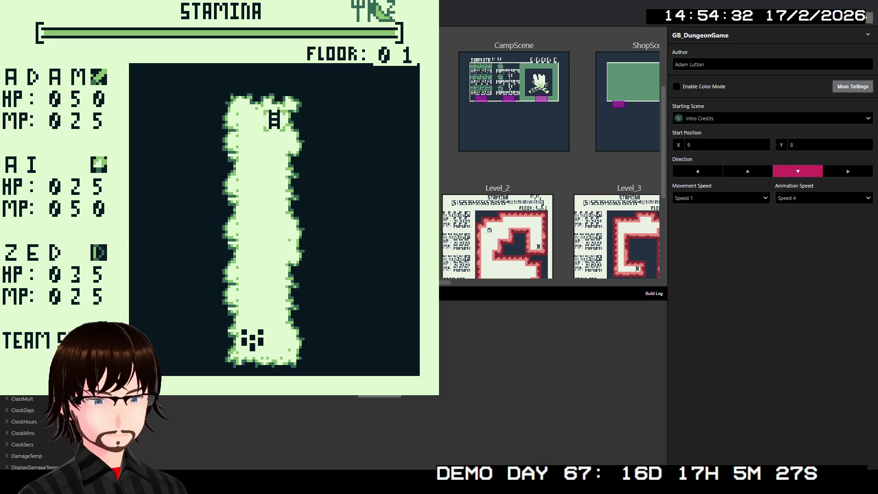
{"action": "key", "text": "Up"}
{"action": "key", "text": "Up"}
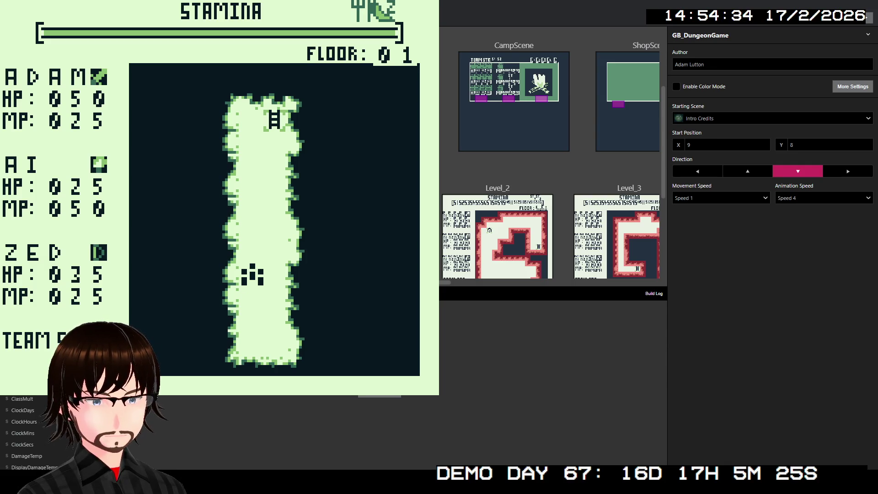
{"action": "key", "text": "Up"}
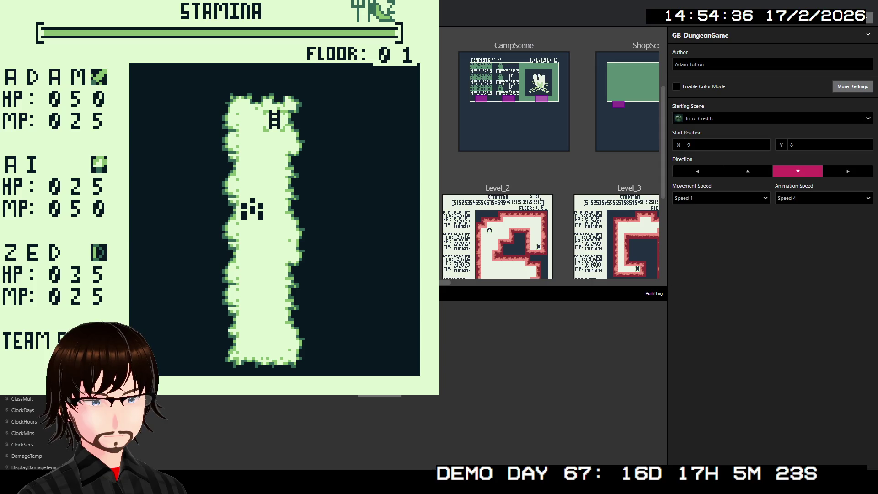
{"action": "key", "text": "Up"}
{"action": "key", "text": "Right"}
{"action": "key", "text": "Up"}
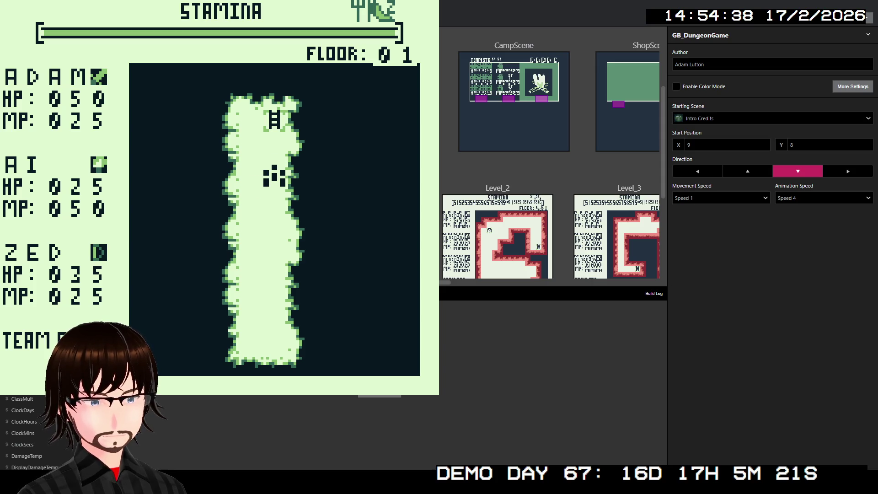
{"action": "key", "text": "Up"}
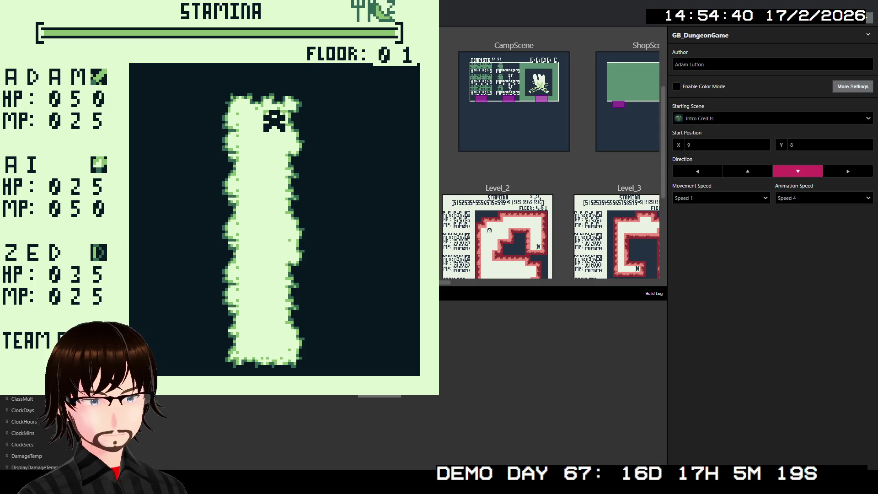
- Choose Move on to floor 02 and walk left into a Pixies encounter
{"action": "key", "text": "z"}
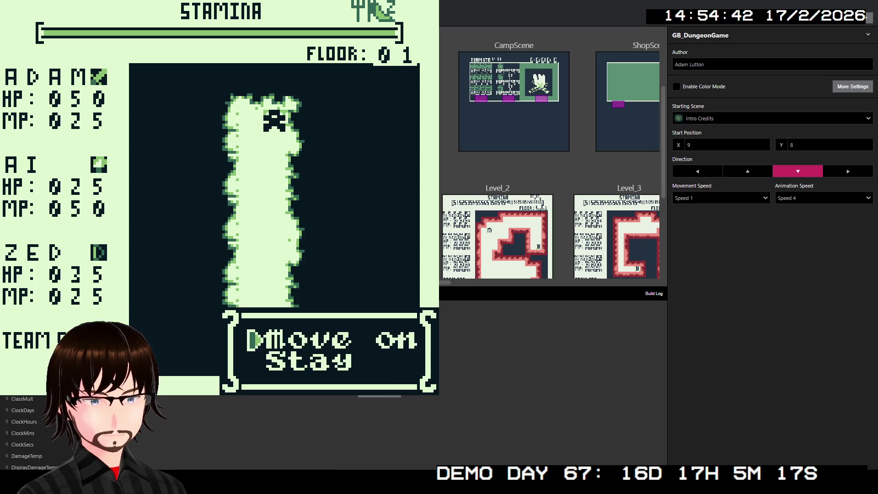
{"action": "key", "text": "z"}
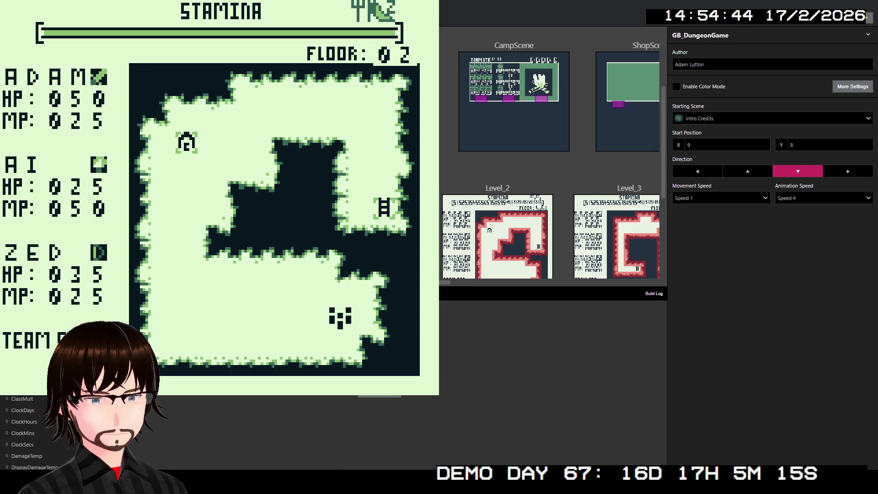
{"action": "key", "text": "Left"}
{"action": "key", "text": "Left"}
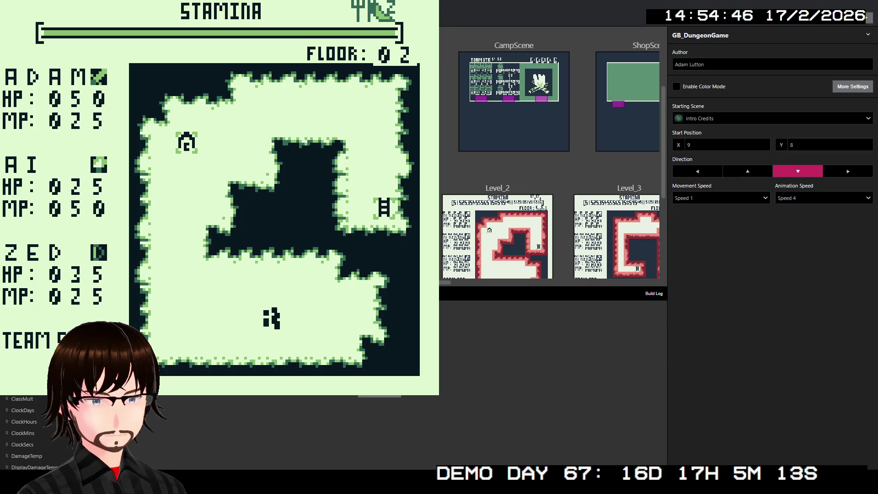
{"action": "key", "text": "Left"}
{"action": "key", "text": "Left"}
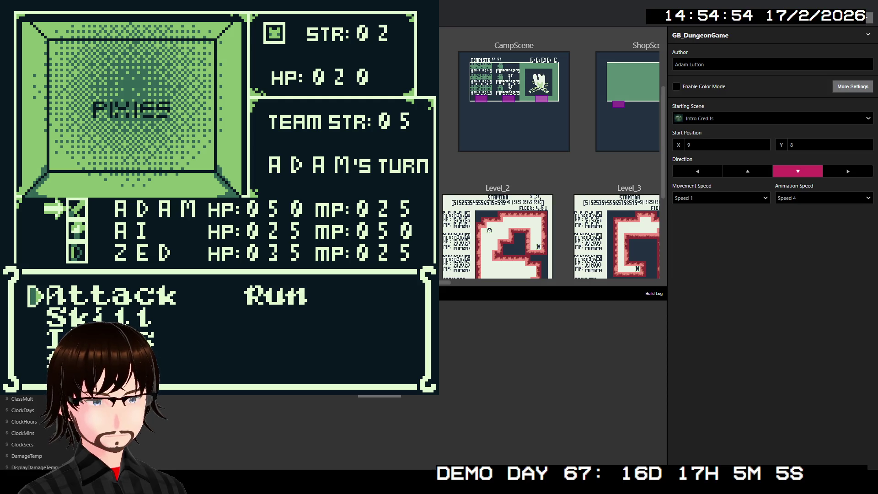
- Have ADAM Block for this battle turn
{"action": "key", "text": "Down"}
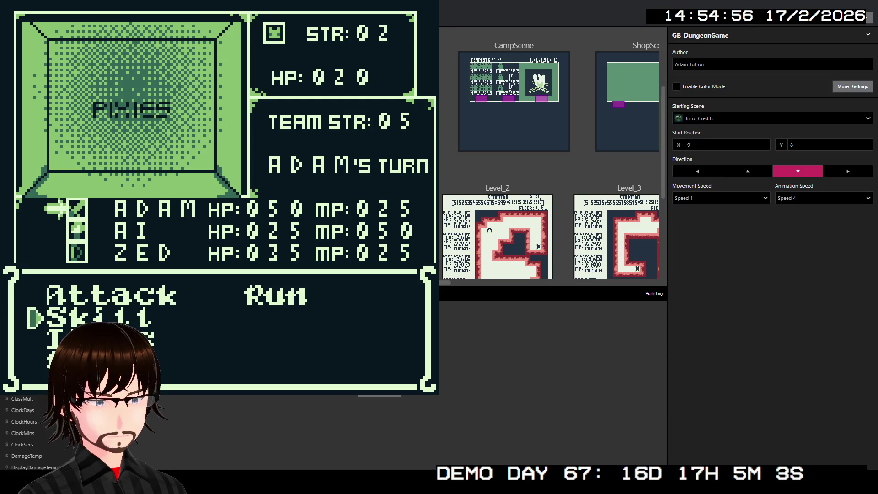
{"action": "key", "text": "Down"}
{"action": "key", "text": "Down"}
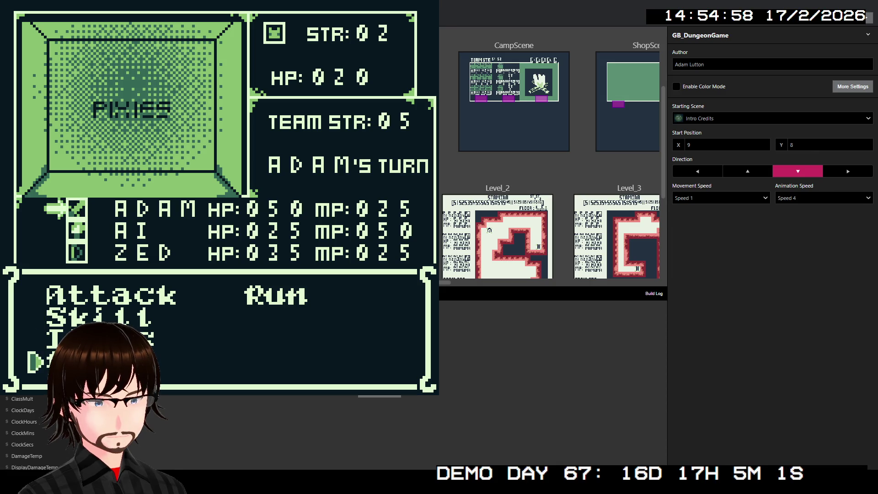
{"action": "key", "text": "z"}
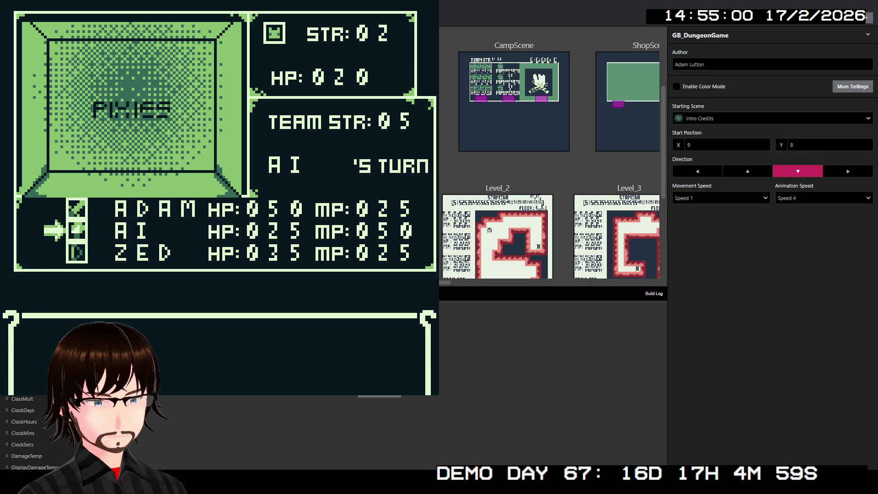
- Have AI cast Ice to defeat the Pixies, dropping AI's MP to 045
{"action": "key", "text": "Down"}
{"action": "key", "text": "z"}
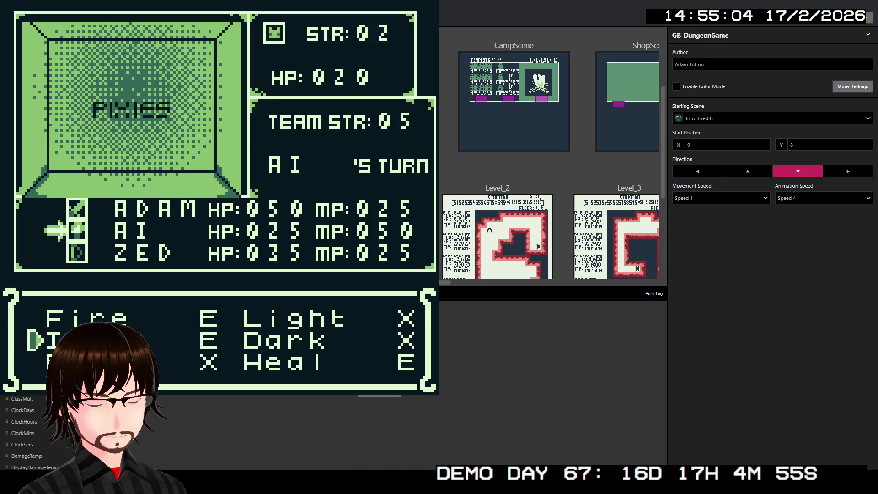
{"action": "key", "text": "z"}
{"action": "key", "text": "z"}
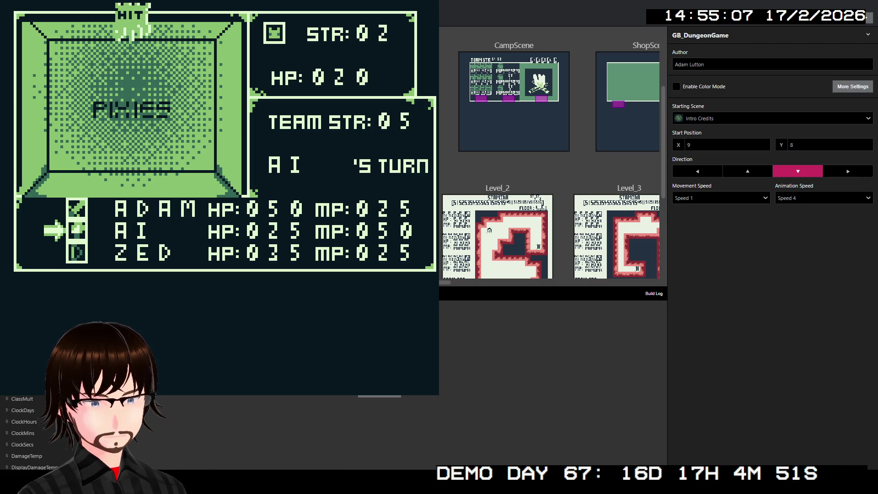
{"action": "key", "text": "z"}
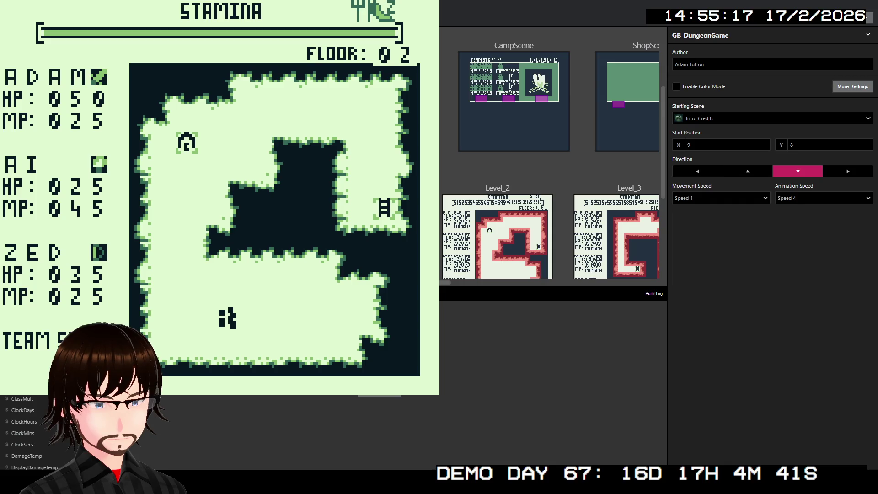
{"action": "key", "text": "Right"}
- Turn the party to face down in the game preview
{"action": "key", "text": "Down"}
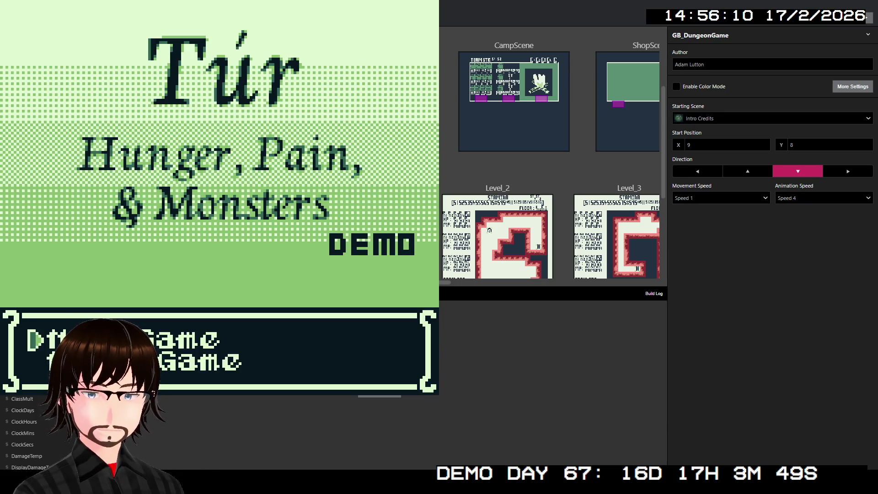
- Start a new game, climb to the stairs, move on, and walk left into a Slug encounter
{"action": "key", "text": "Return"}
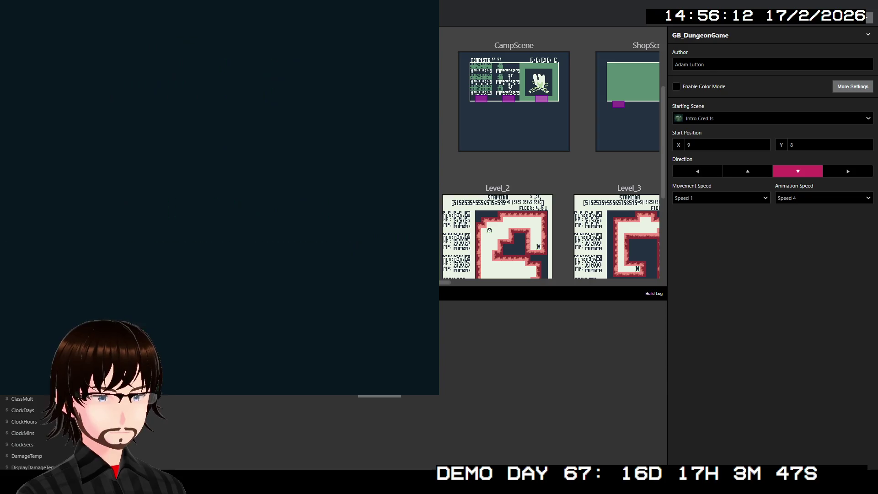
{"action": "key", "text": "Up"}
{"action": "key", "text": "Up"}
{"action": "key", "text": "Up"}
{"action": "key", "text": "Up"}
{"action": "key", "text": "Up"}
{"action": "key", "text": "Up"}
{"action": "key", "text": "Right"}
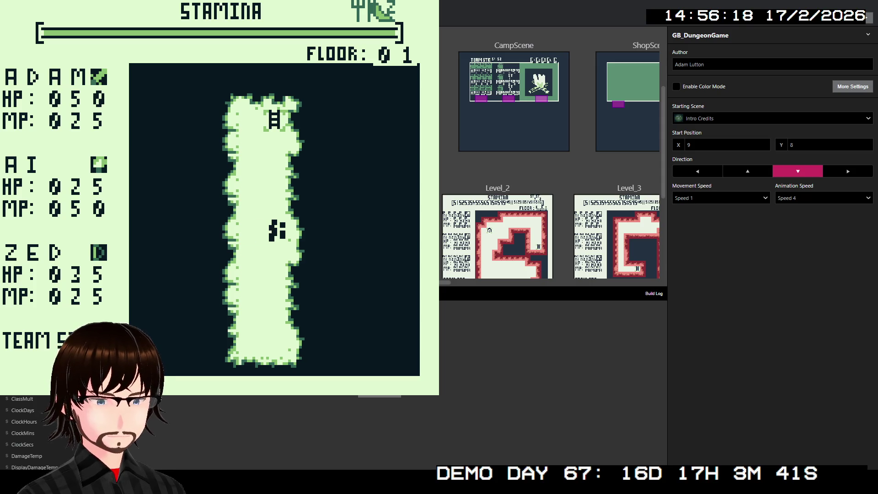
{"action": "key", "text": "Up"}
{"action": "key", "text": "Up"}
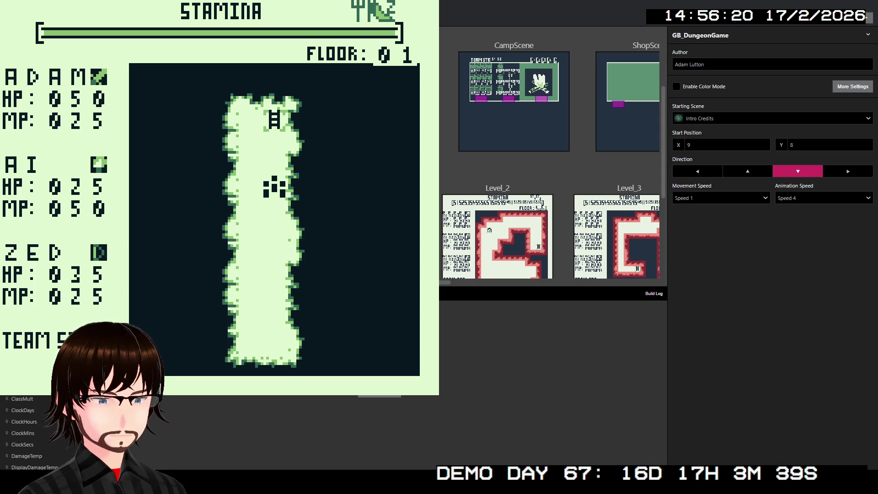
{"action": "key", "text": "Up"}
{"action": "key", "text": "Up"}
{"action": "key", "text": "Up"}
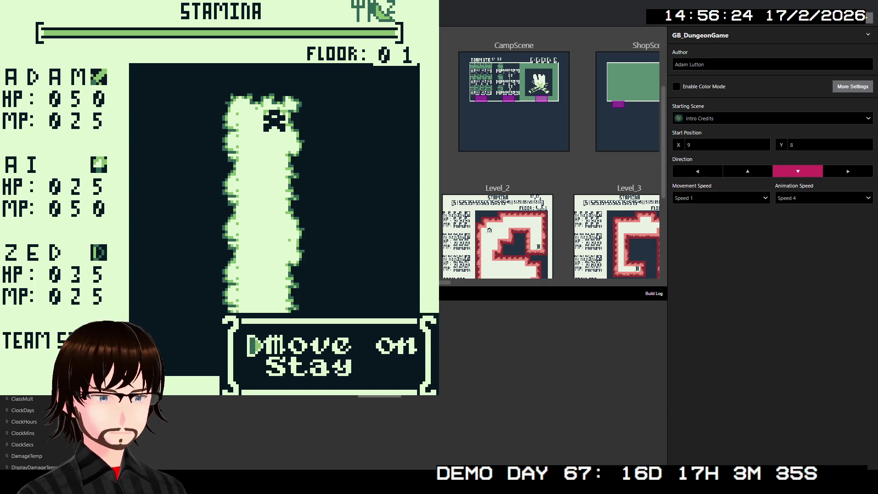
{"action": "key", "text": "z"}
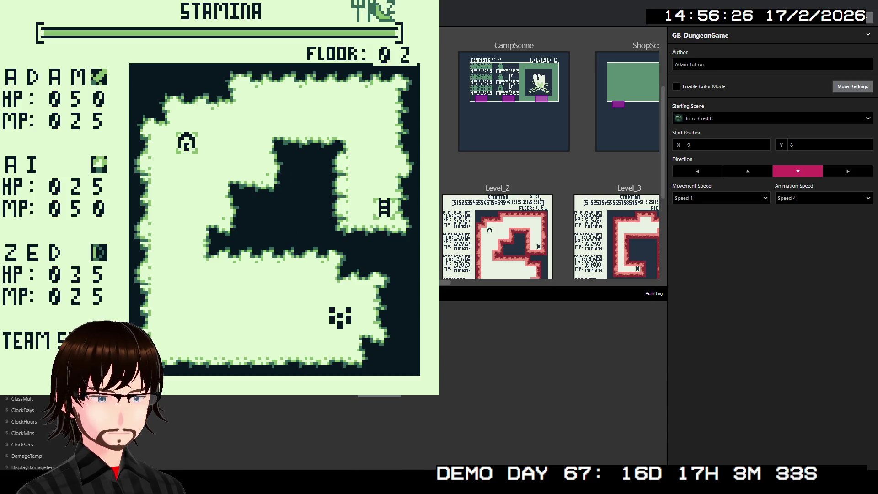
{"action": "key", "text": "Left"}
{"action": "key", "text": "Left"}
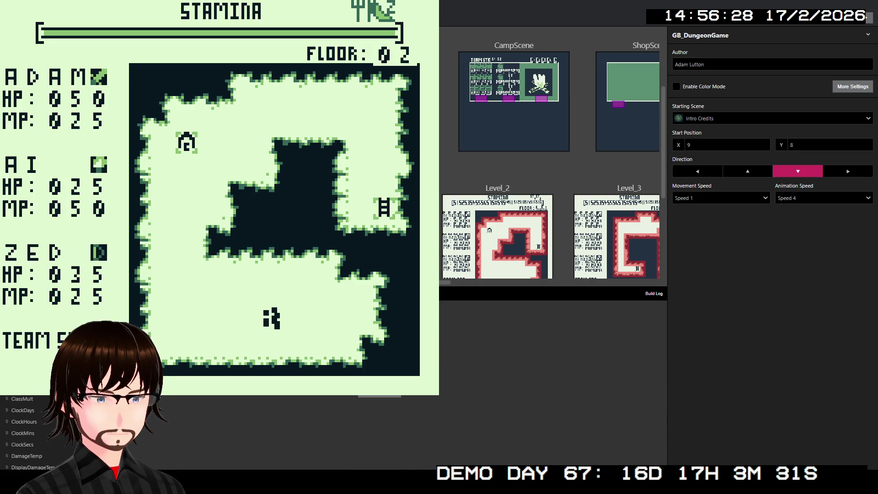
{"action": "key", "text": "Left"}
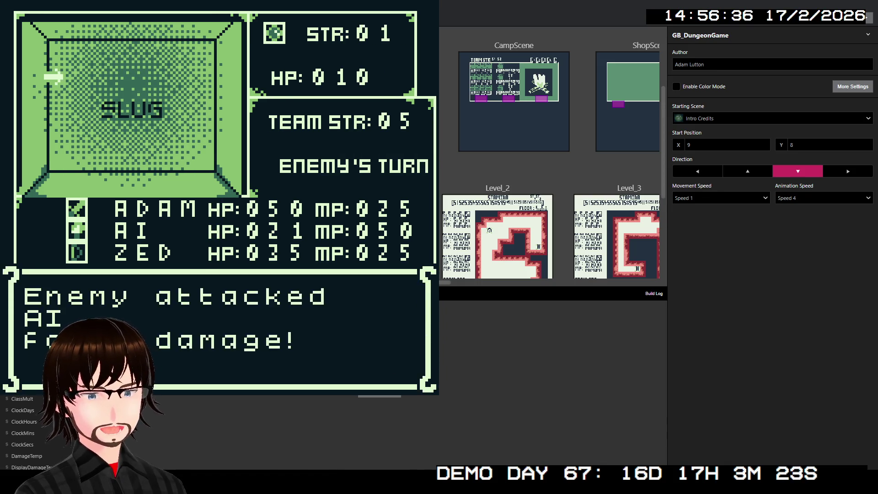
- Attack through the Slug battle, then accept resting at camp
{"action": "key", "text": "z"}
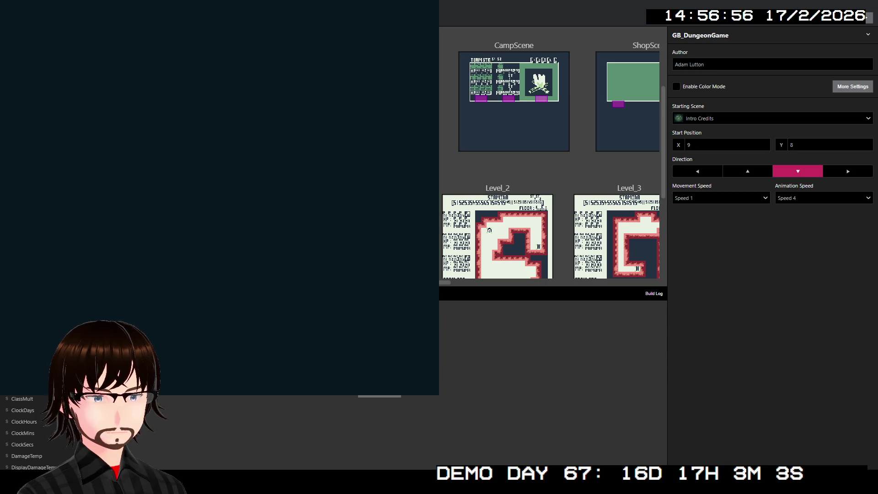
{"action": "key", "text": "z"}
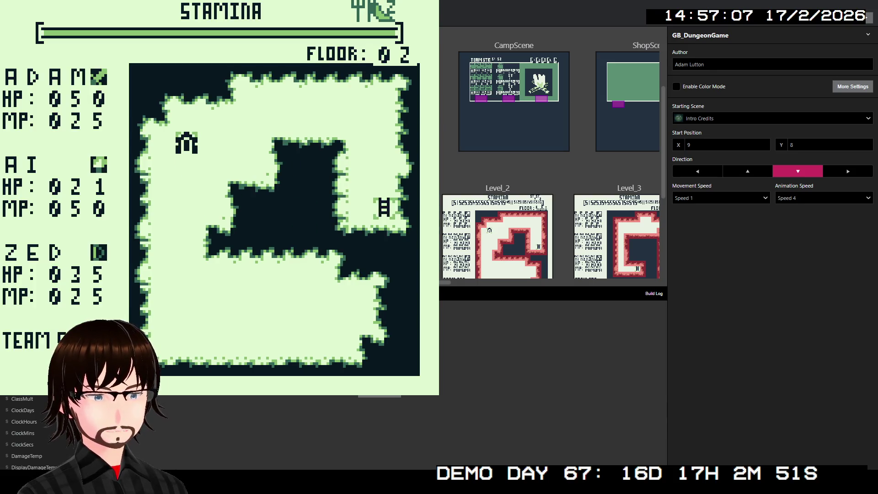
{"action": "key", "text": "z"}
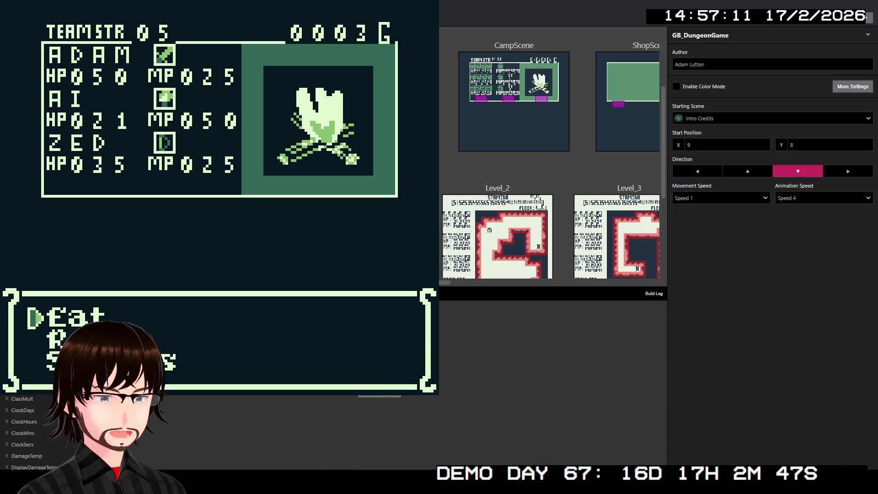
- Eat at camp to restore stamina and AI's HP to 045, then return to floor 02
{"action": "key", "text": "Down"}
{"action": "key", "text": "z"}
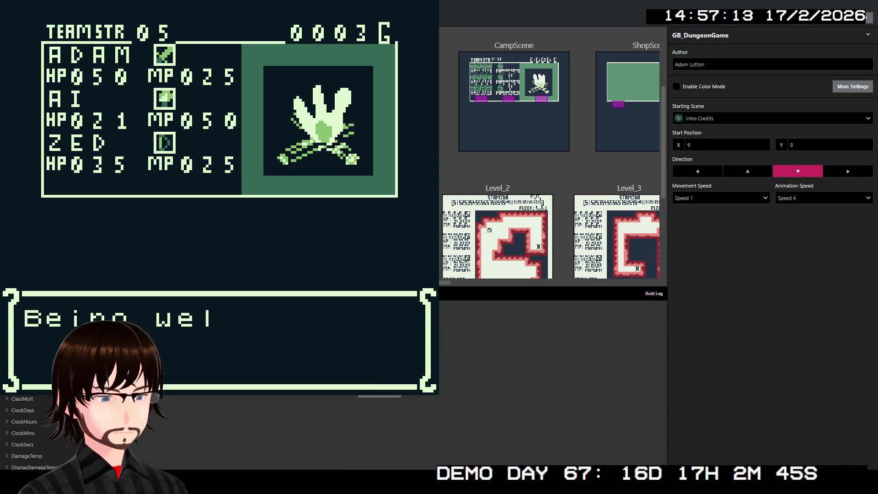
{"action": "key", "text": "z"}
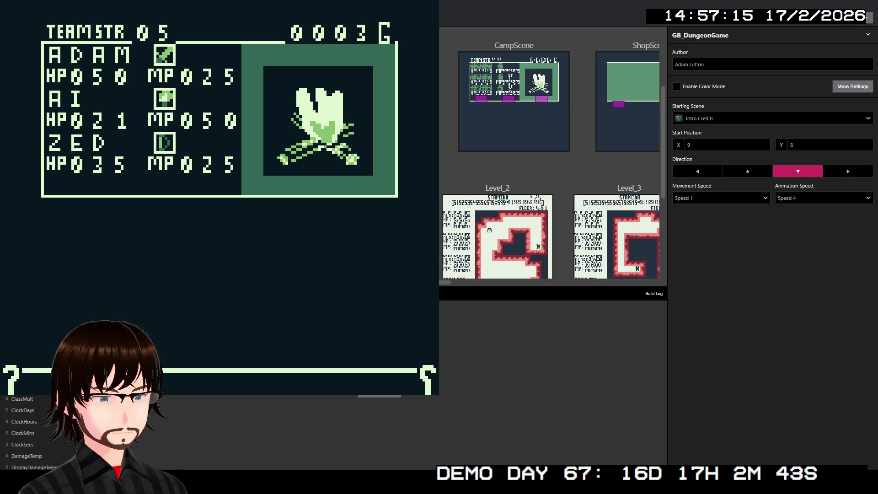
{"action": "key", "text": "z"}
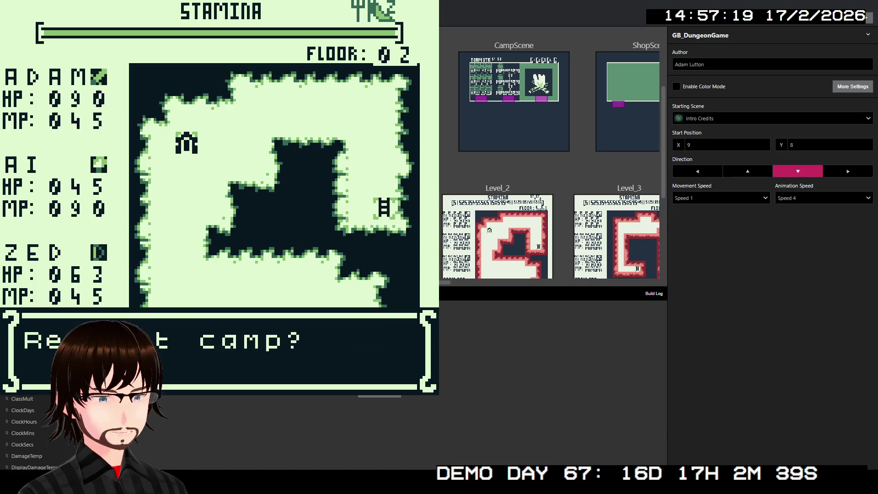
{"action": "key", "text": "z"}
{"action": "key", "text": "z"}
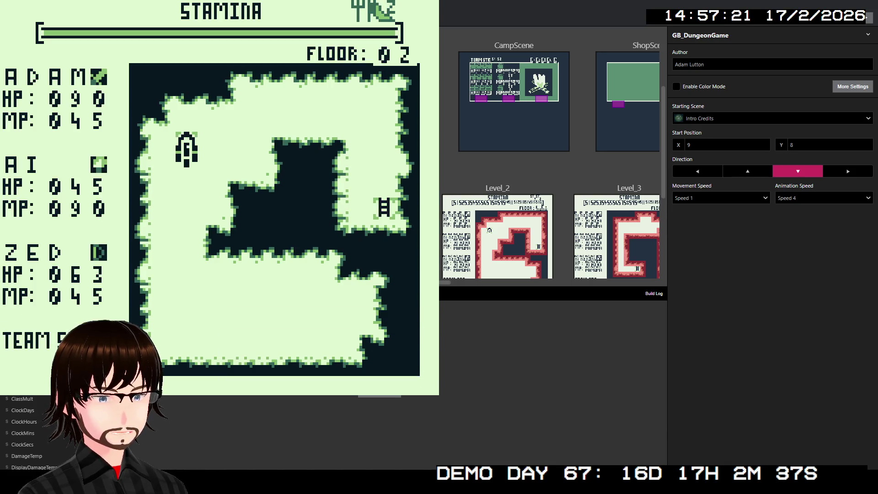
- Rest at camp again, dismiss the party-not-hungry message, and highlight the Rest option
{"action": "key", "text": "z"}
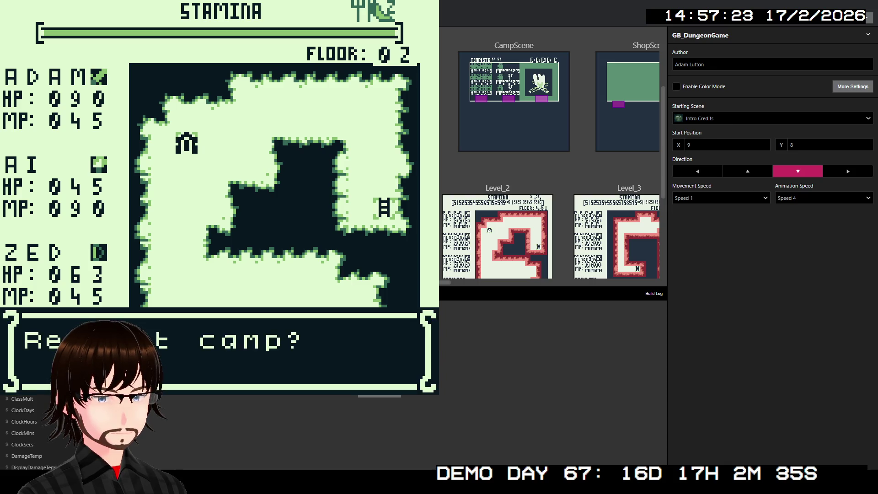
{"action": "key", "text": "z"}
{"action": "key", "text": "z"}
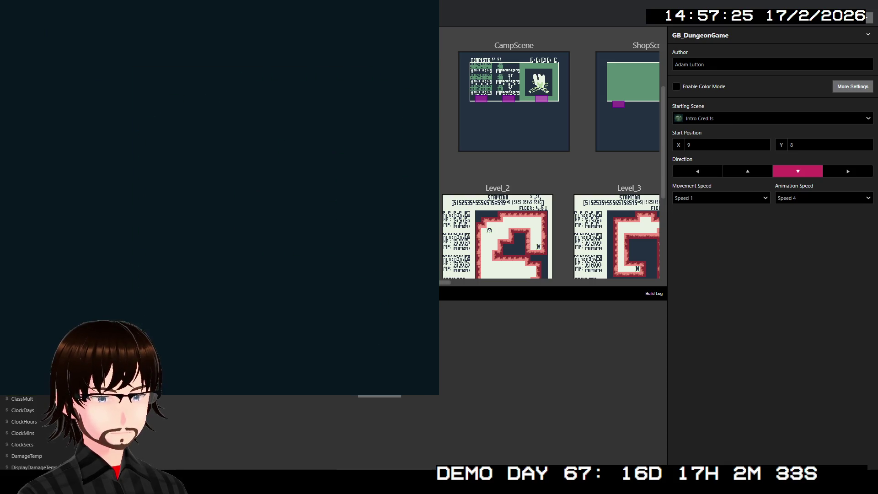
{"action": "key", "text": "Down"}
{"action": "key", "text": "Down"}
{"action": "key", "text": "z"}
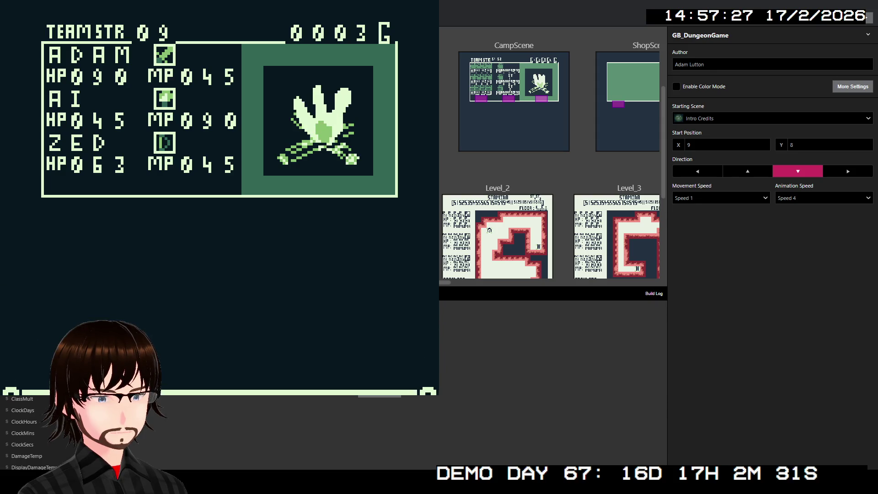
{"action": "key", "text": "z"}
{"action": "key", "text": "z"}
{"action": "key", "text": "z"}
{"action": "key", "text": "z"}
{"action": "key", "text": "z"}
{"action": "key", "text": "z"}
{"action": "key", "text": "z"}
{"action": "key", "text": "z"}
{"action": "key", "text": "z"}
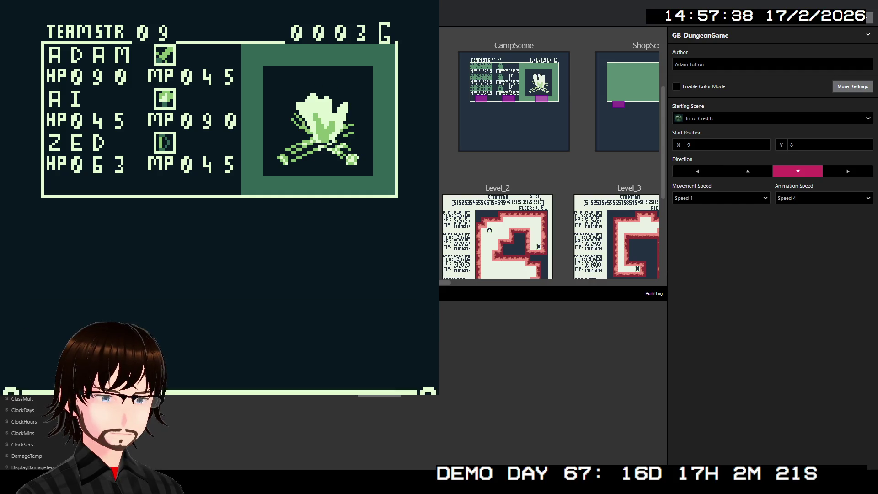
{"action": "key", "text": "z"}
{"action": "key", "text": "z"}
{"action": "key", "text": "Down"}
{"action": "key", "text": "Up"}
{"action": "key", "text": "Down"}
- Leave camp for the dungeon and cancel the Return to camp? prompt with B
{"action": "key", "text": "z"}
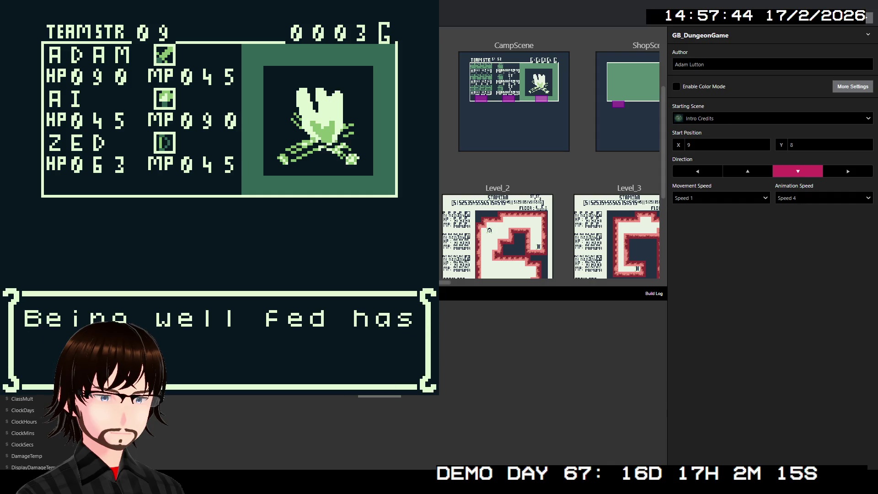
{"action": "key", "text": "z"}
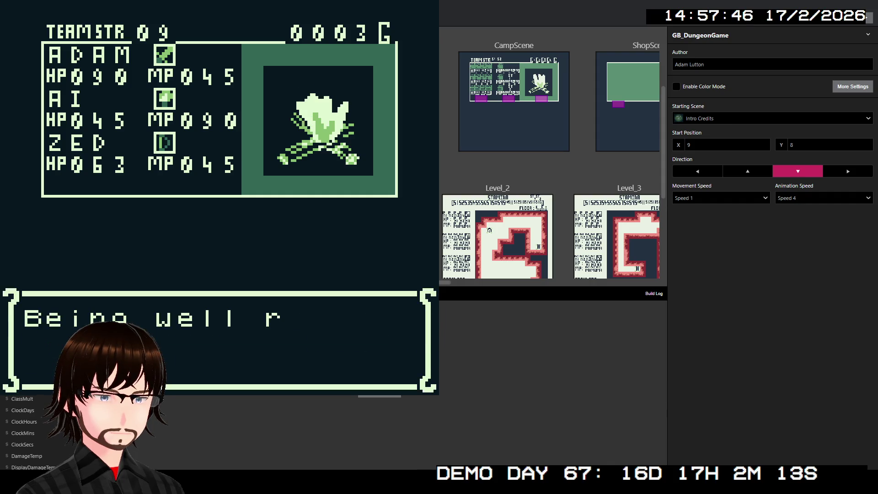
{"action": "key", "text": "z"}
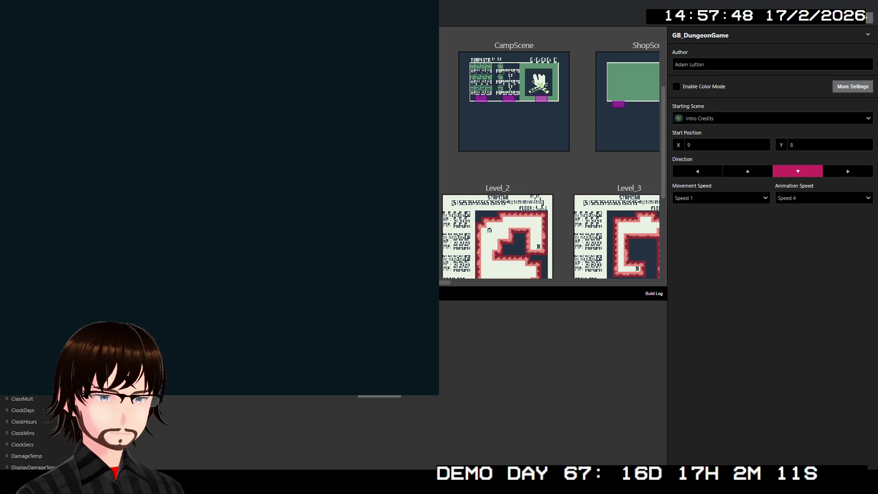
{"action": "key", "text": "z"}
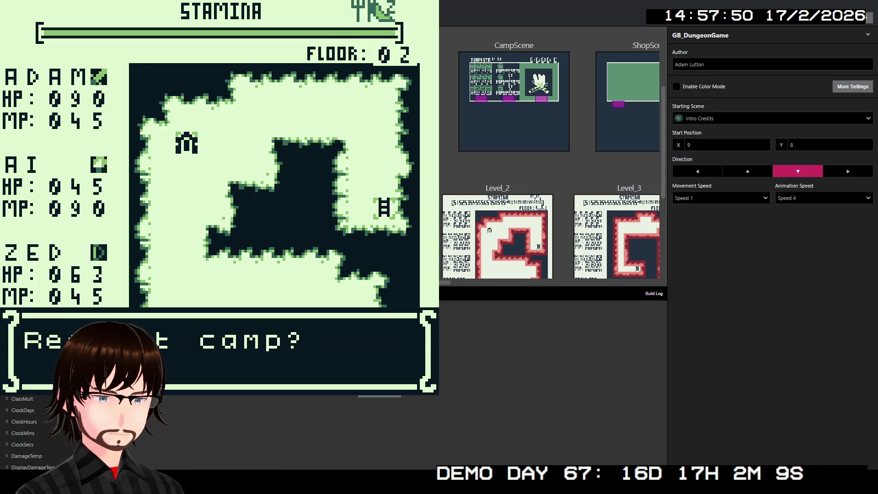
{"action": "key", "text": "z"}
{"action": "key", "text": "x"}
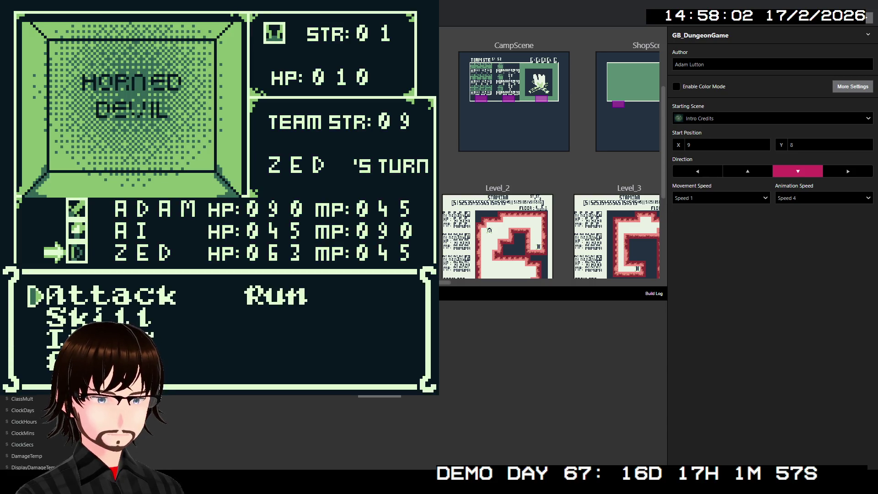
- Defeat the Horned Devil with Zed's TrueShot skill for 180 damage
{"action": "key", "text": "Down"}
{"action": "key", "text": "z"}
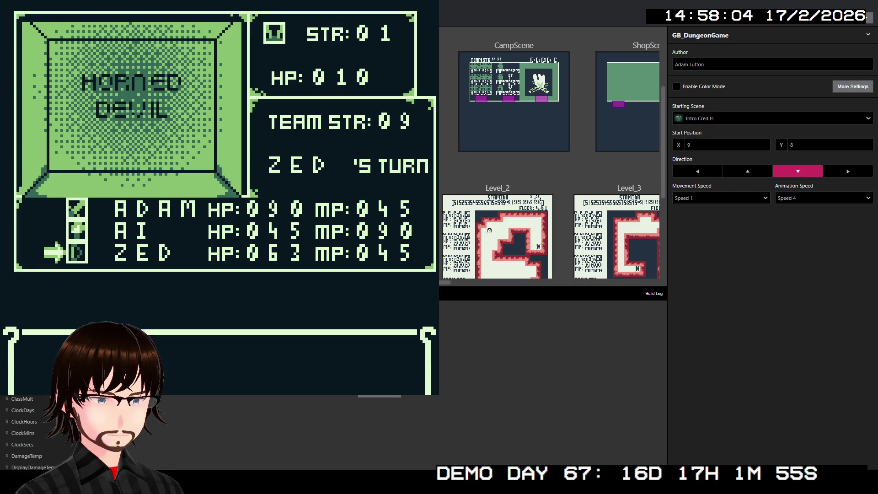
{"action": "key", "text": "z"}
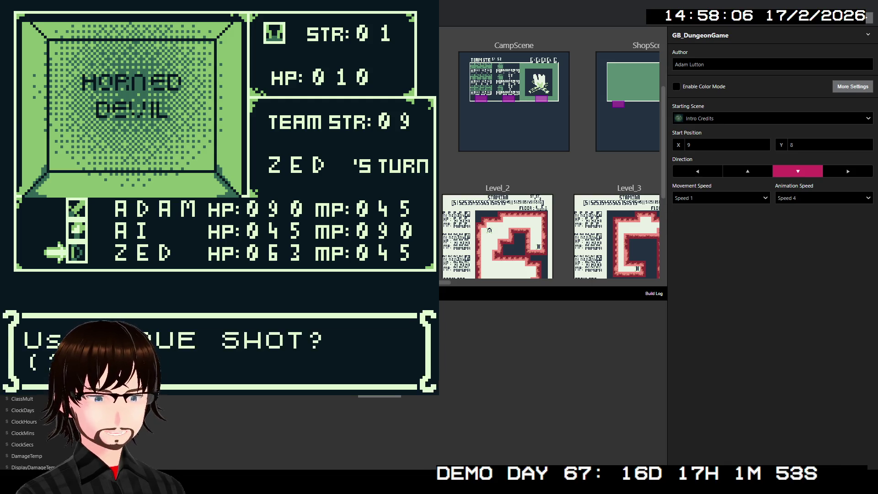
{"action": "key", "text": "z"}
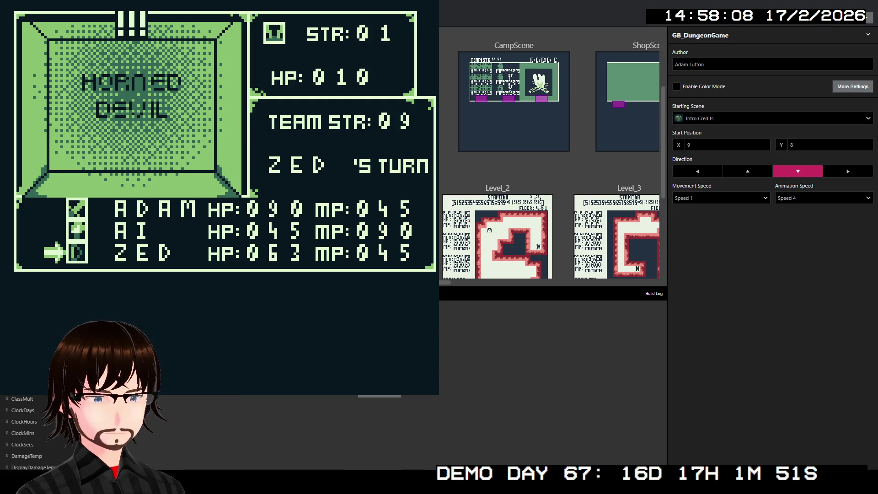
{"action": "key", "text": "z"}
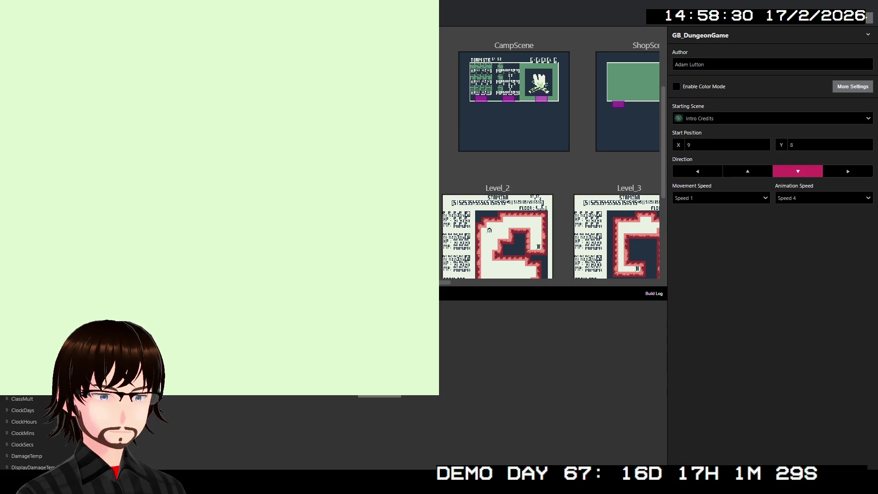
- Close the game preview with Alt+F4 to return to the GB_DungeonGame editor
{"action": "key", "text": "alt+F4"}
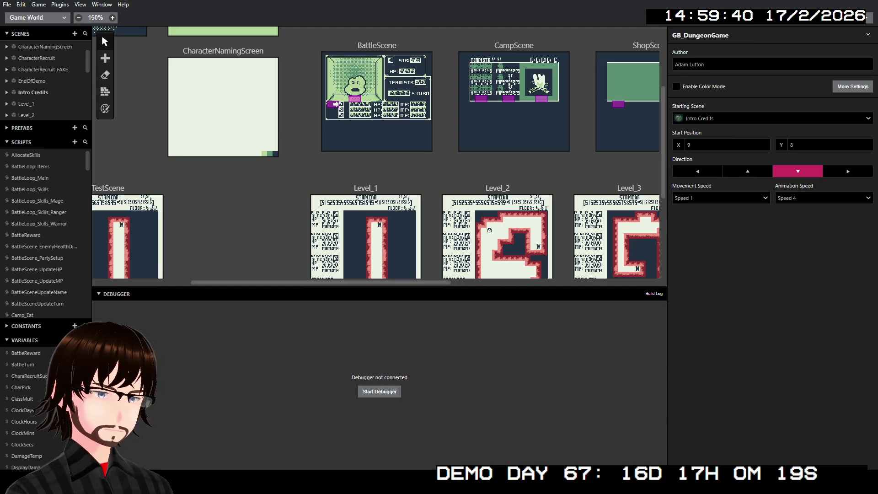
{"action": "scroll", "coordinate": [46, 234], "scroll_direction": "down", "scroll_amount": 2}
- Browse the AllocateSkills, BattleLoop_Items and BattleLoop_Skills_Mage scripts and the Actors prefabs
{"action": "scroll", "coordinate": [46, 233], "scroll_direction": "up", "scroll_amount": 2}
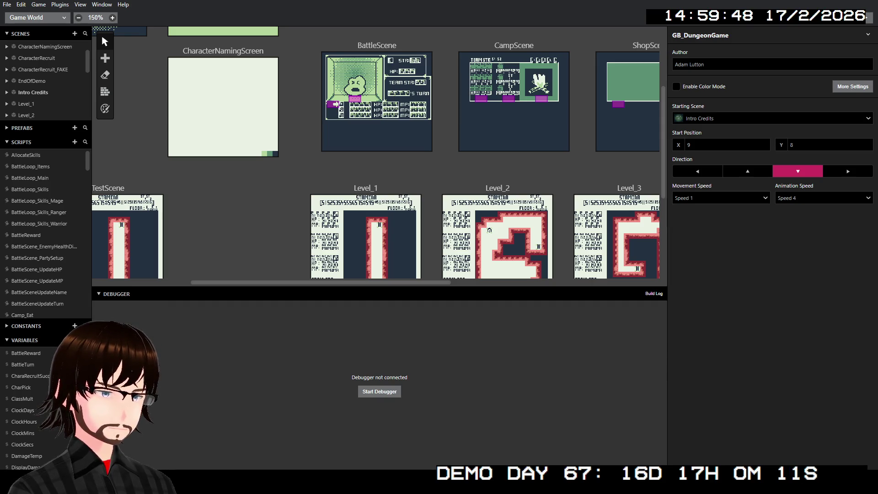
{"action": "left_click", "coordinate": [7, 155]}
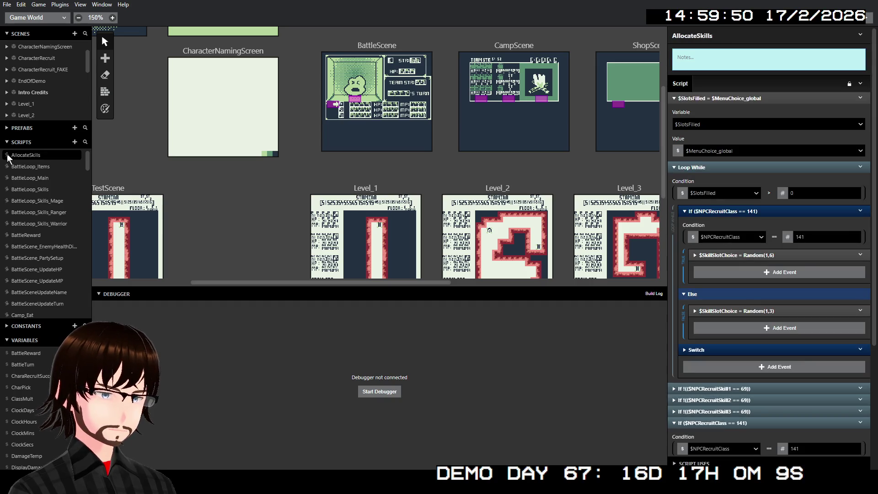
{"action": "left_click", "coordinate": [29, 167]}
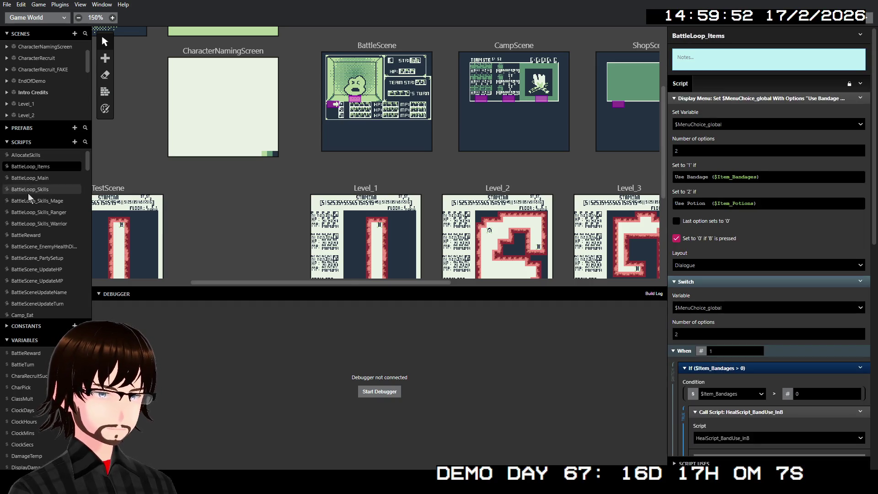
{"action": "left_click", "coordinate": [32, 201]}
{"action": "left_click", "coordinate": [22, 128]}
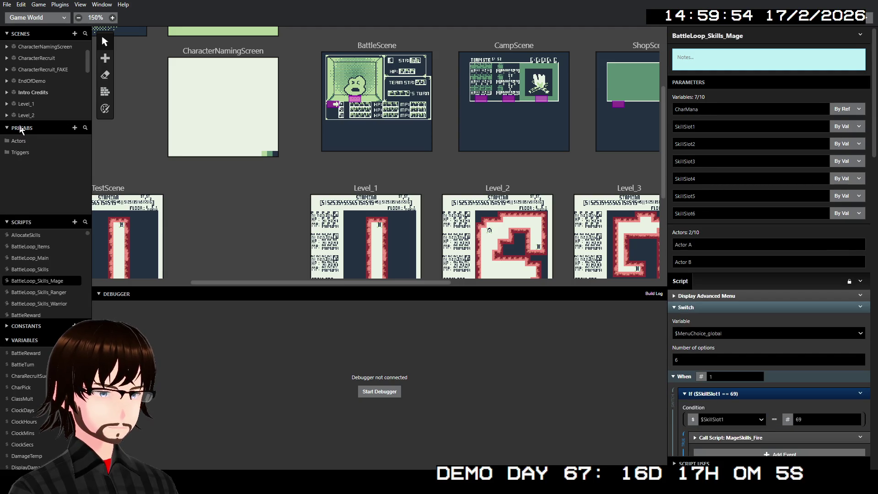
{"action": "left_click", "coordinate": [22, 142]}
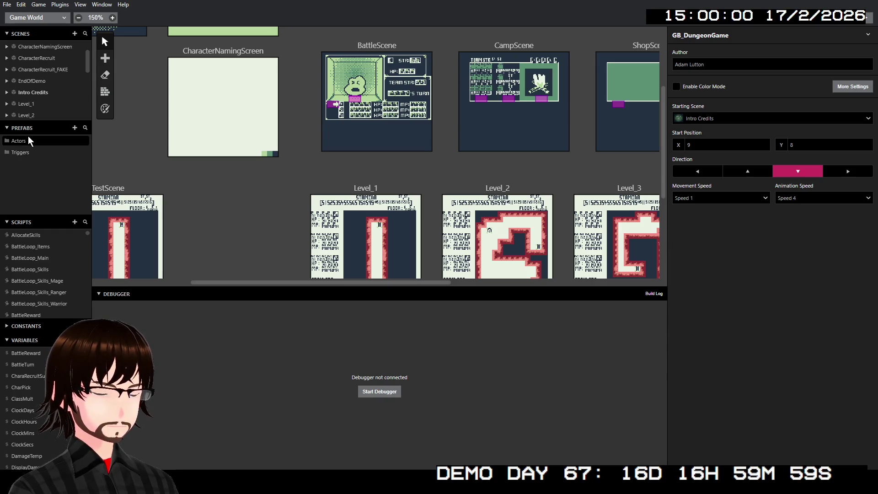
{"action": "left_click", "coordinate": [31, 130]}
- Open the EatFood script and scroll through its events
{"action": "scroll", "coordinate": [52, 176], "scroll_direction": "down", "scroll_amount": 2}
{"action": "scroll", "coordinate": [39, 274], "scroll_direction": "down", "scroll_amount": 5}
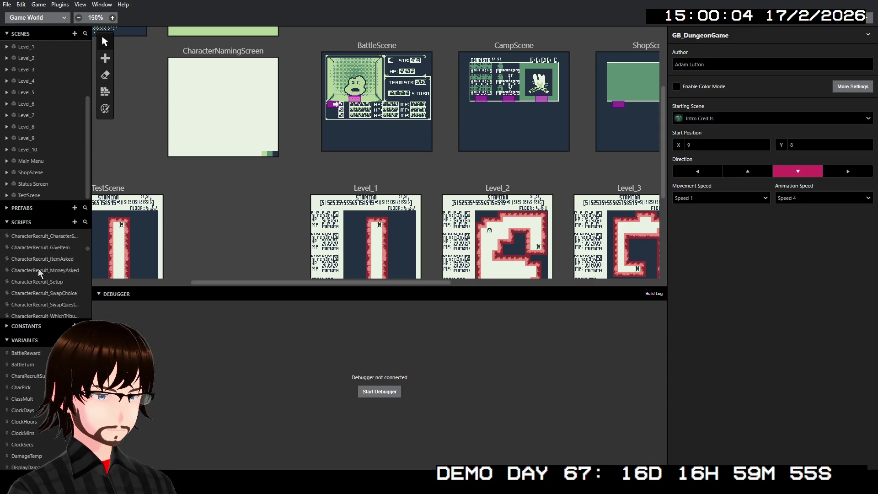
{"action": "scroll", "coordinate": [40, 271], "scroll_direction": "down", "scroll_amount": 5}
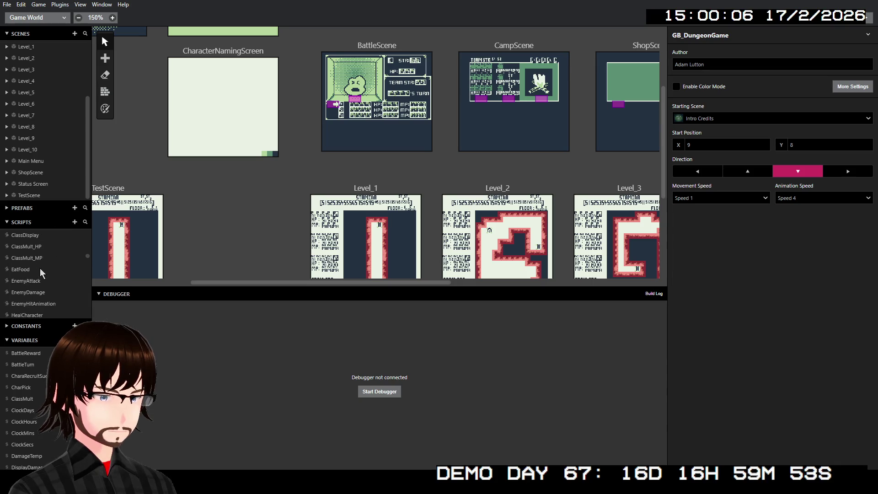
{"action": "left_click", "coordinate": [28, 270]}
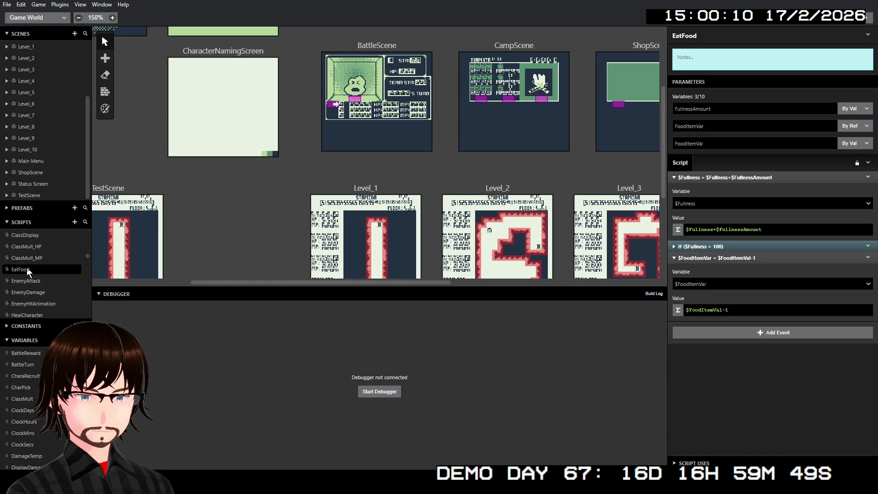
{"action": "scroll", "coordinate": [28, 271], "scroll_direction": "up", "scroll_amount": 3}
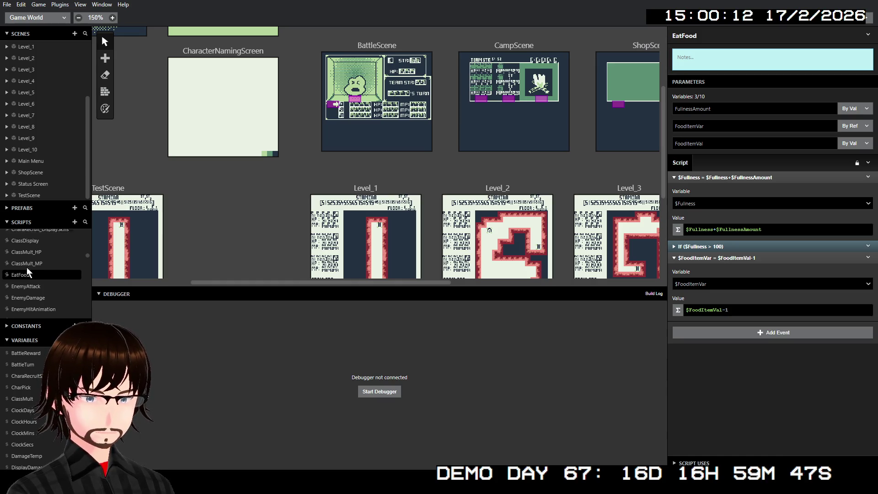
{"action": "scroll", "coordinate": [27, 271], "scroll_direction": "down", "scroll_amount": 5}
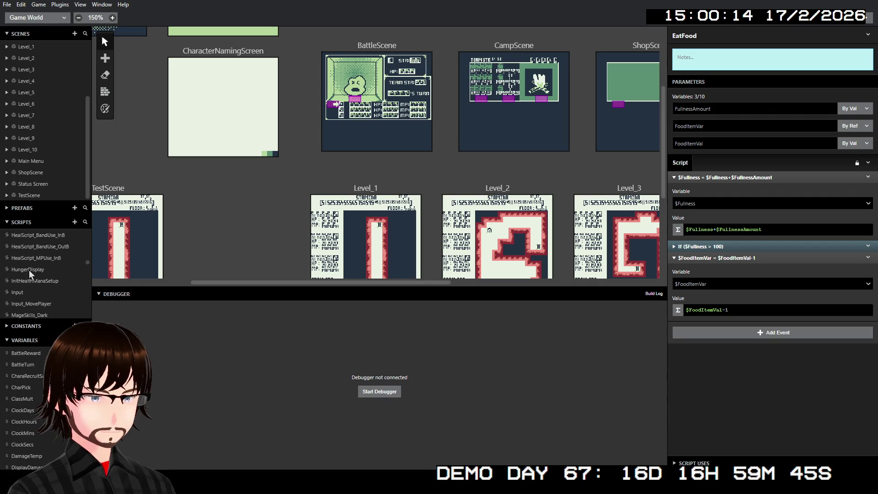
{"action": "scroll", "coordinate": [37, 274], "scroll_direction": "down", "scroll_amount": 5}
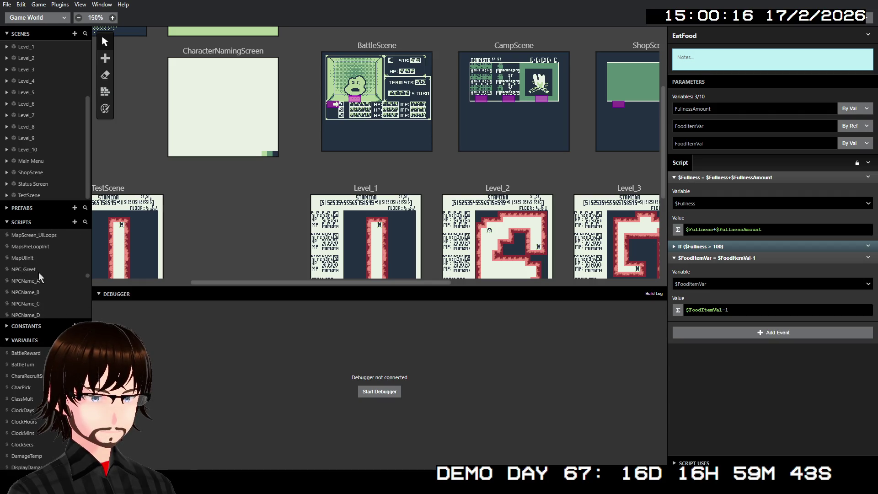
{"action": "scroll", "coordinate": [40, 276], "scroll_direction": "down", "scroll_amount": 10}
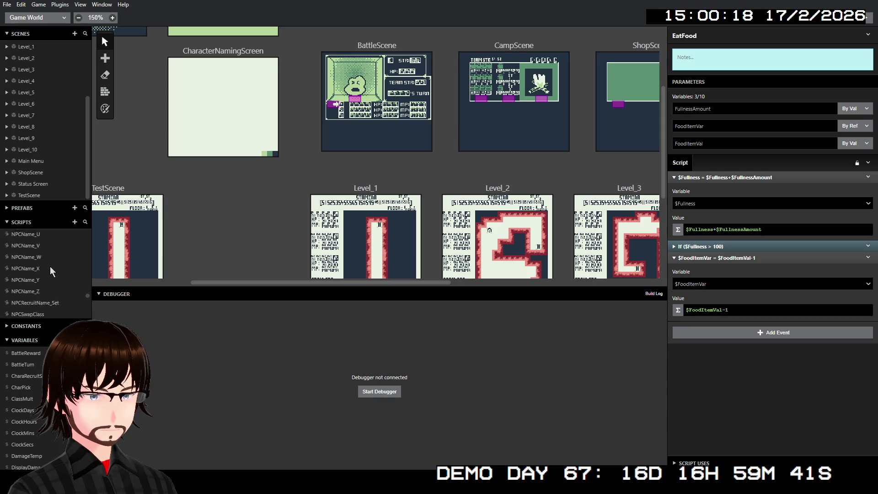
{"action": "scroll", "coordinate": [54, 265], "scroll_direction": "up", "scroll_amount": 3}
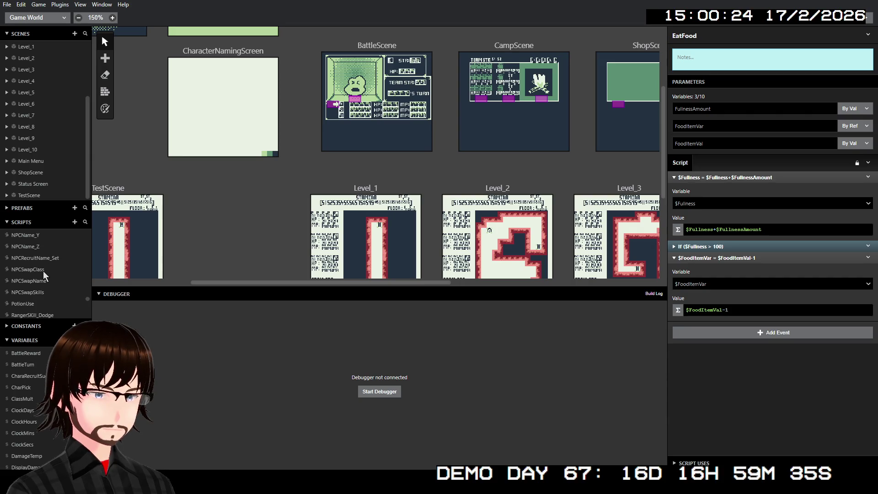
{"action": "scroll", "coordinate": [44, 272], "scroll_direction": "down", "scroll_amount": 1}
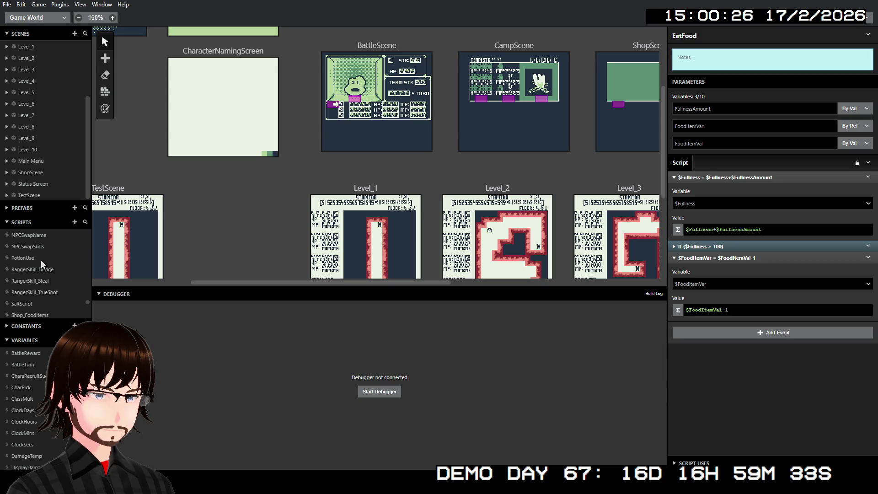
- Review PotionUse, RangerSkill_Dodge, RangerSkill_Steal and RangerSkill_TrueShot, checking TrueShot's condition variable
{"action": "left_click", "coordinate": [41, 259]}
{"action": "left_click", "coordinate": [41, 269]}
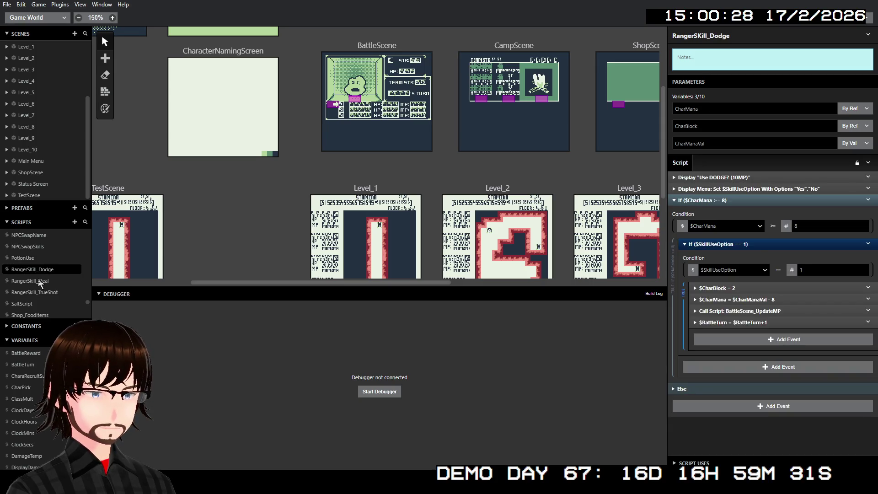
{"action": "left_click", "coordinate": [42, 281]}
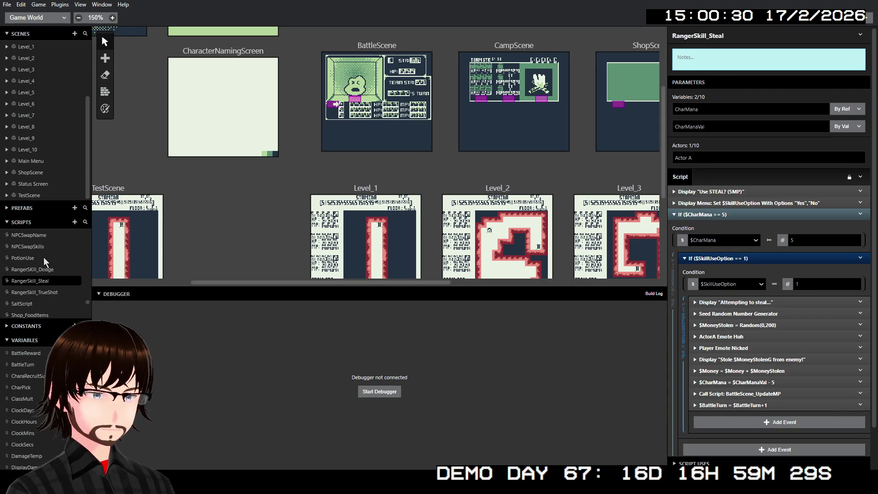
{"action": "left_click", "coordinate": [49, 293]}
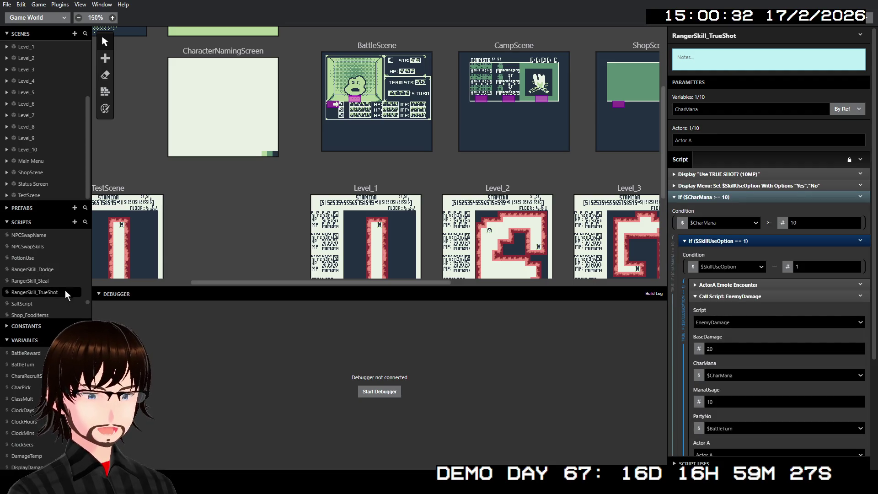
{"action": "left_click", "coordinate": [722, 269]}
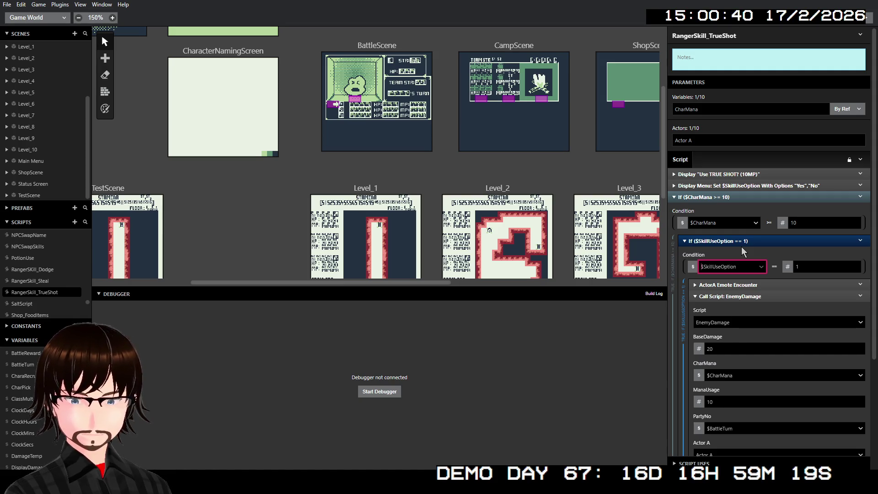
{"action": "scroll", "coordinate": [742, 251], "scroll_direction": "down", "scroll_amount": 2}
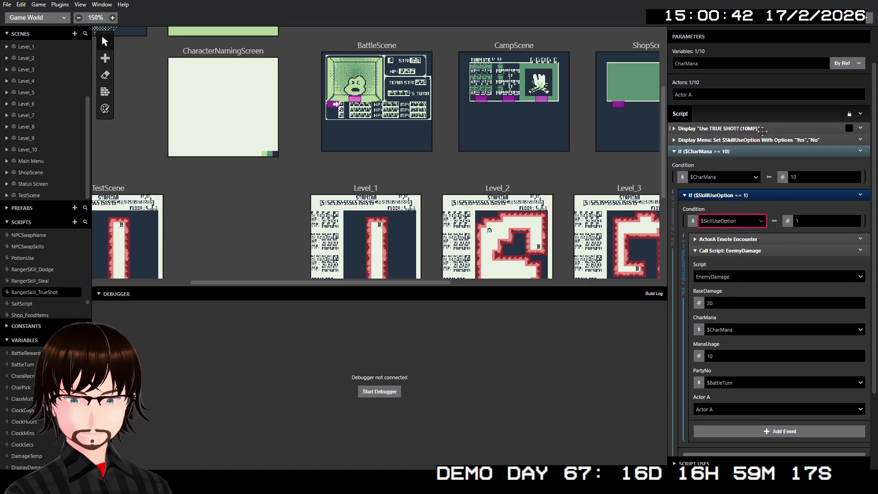
{"action": "scroll", "coordinate": [793, 284], "scroll_direction": "down", "scroll_amount": 2}
{"action": "scroll", "coordinate": [793, 285], "scroll_direction": "down", "scroll_amount": 2}
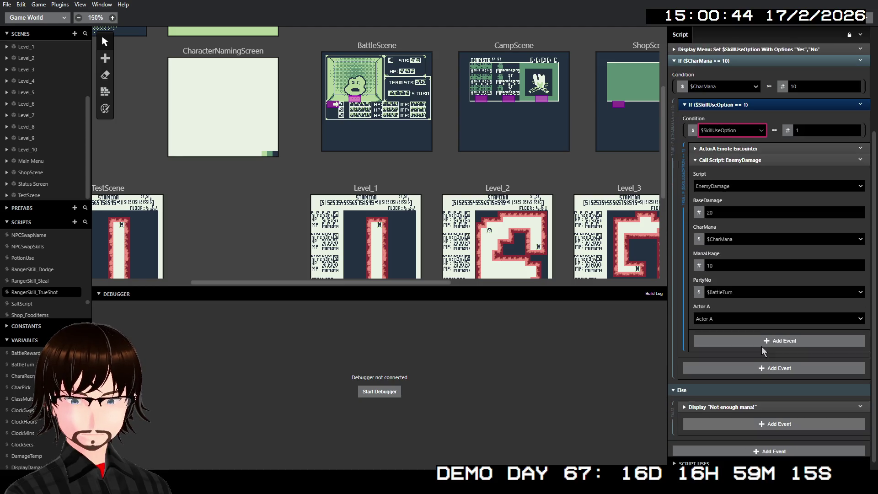
{"action": "left_click", "coordinate": [754, 285]}
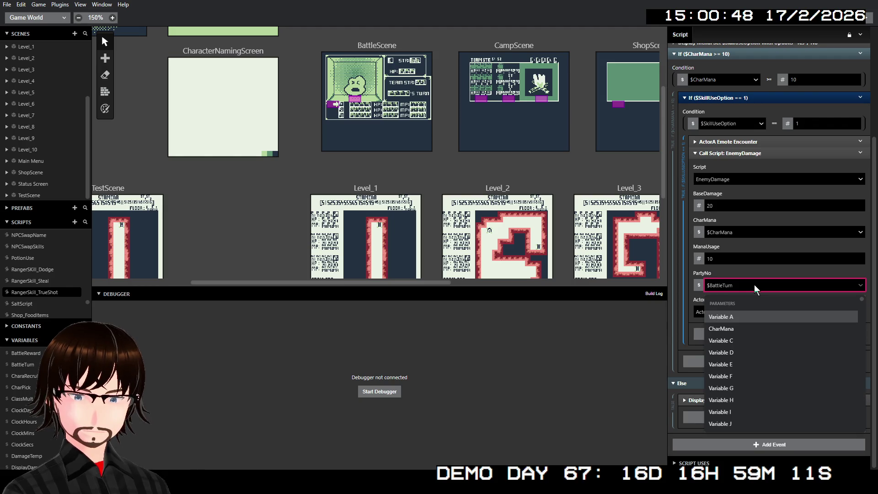
{"action": "left_click", "coordinate": [753, 285]}
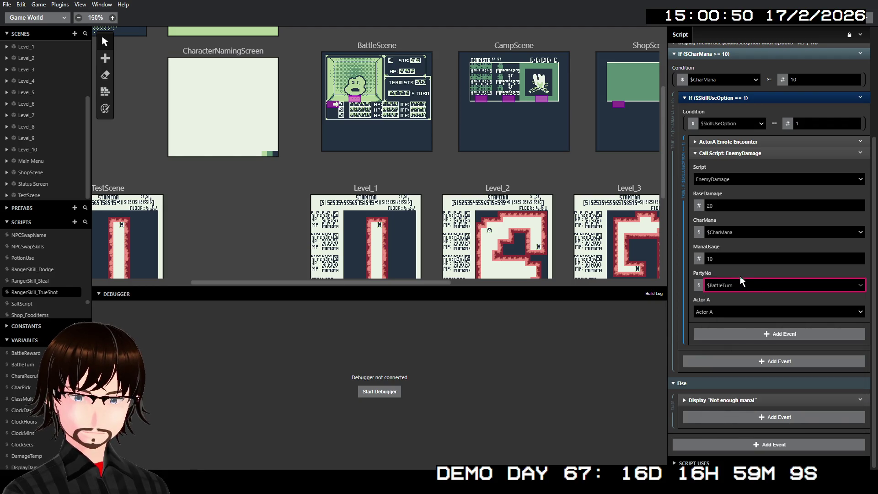
{"action": "left_click", "coordinate": [723, 300]}
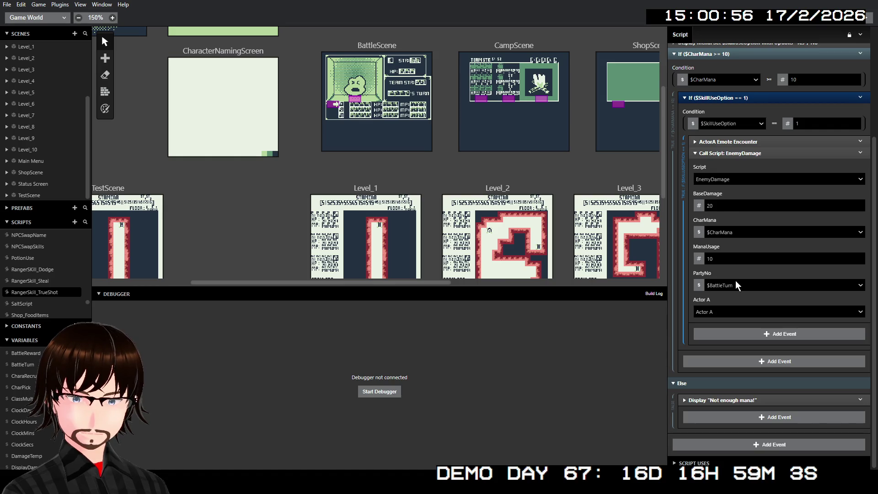
{"action": "left_click", "coordinate": [756, 287]}
{"action": "key", "text": "Escape"}
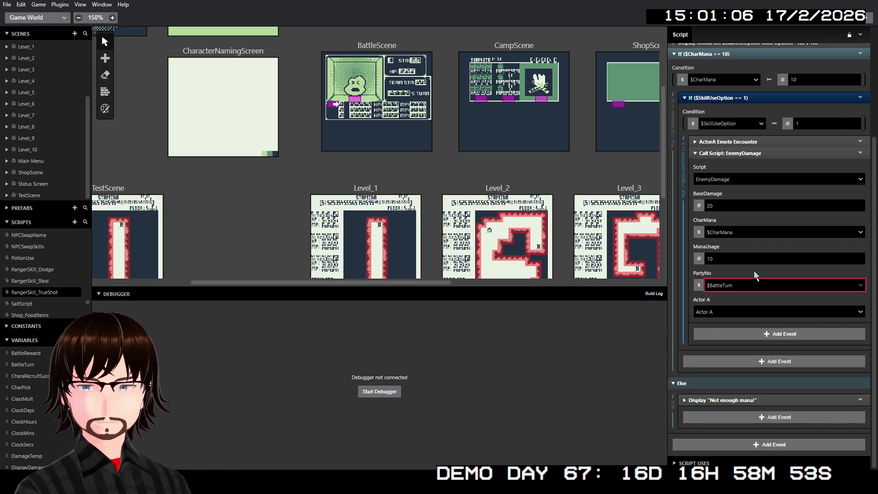
{"action": "left_click", "coordinate": [23, 366]}
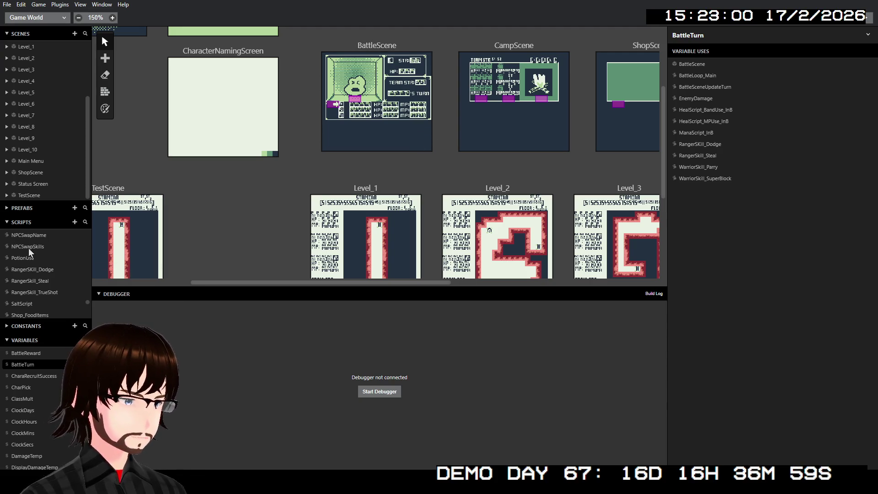
{"action": "scroll", "coordinate": [31, 261], "scroll_direction": "down", "scroll_amount": 2}
{"action": "scroll", "coordinate": [31, 261], "scroll_direction": "up", "scroll_amount": 8}
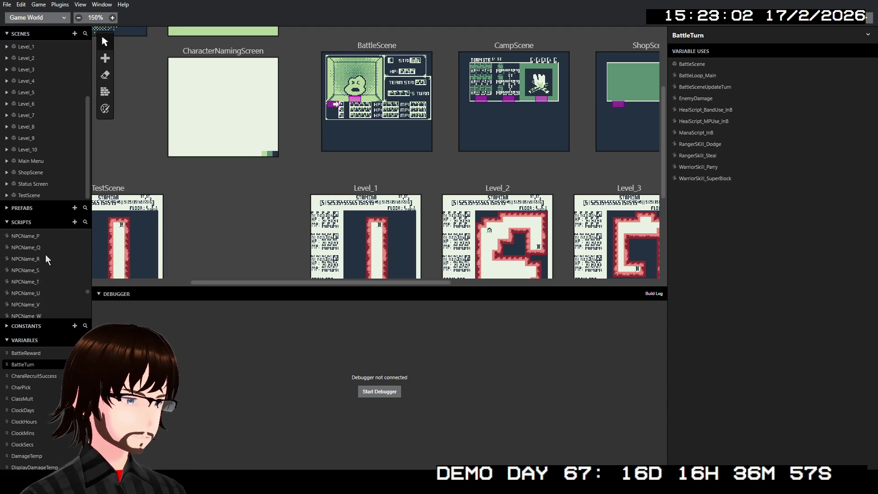
{"action": "scroll", "coordinate": [49, 259], "scroll_direction": "up", "scroll_amount": 2}
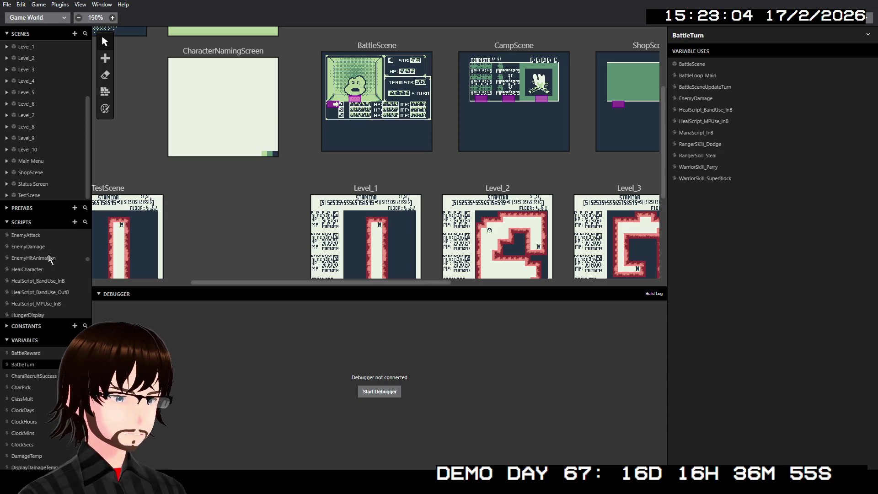
{"action": "scroll", "coordinate": [51, 260], "scroll_direction": "up", "scroll_amount": 5}
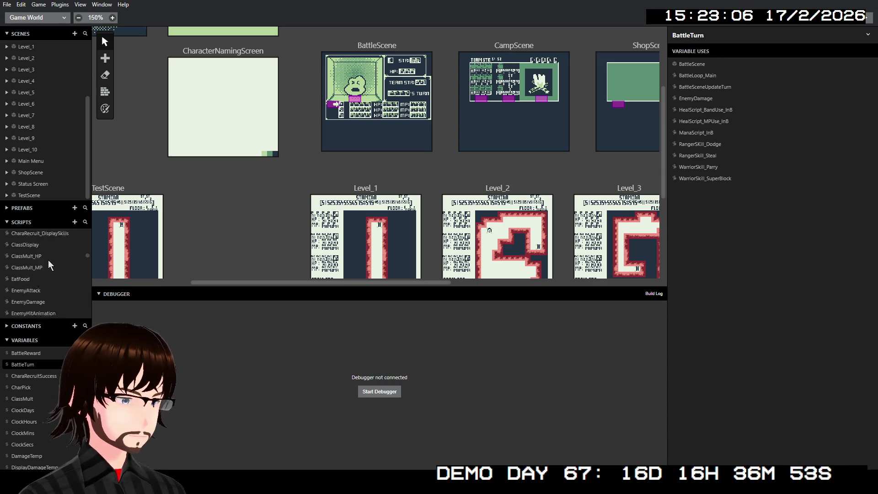
{"action": "scroll", "coordinate": [51, 264], "scroll_direction": "down", "scroll_amount": 2}
{"action": "scroll", "coordinate": [62, 274], "scroll_direction": "down", "scroll_amount": 3}
{"action": "scroll", "coordinate": [61, 274], "scroll_direction": "up", "scroll_amount": 5}
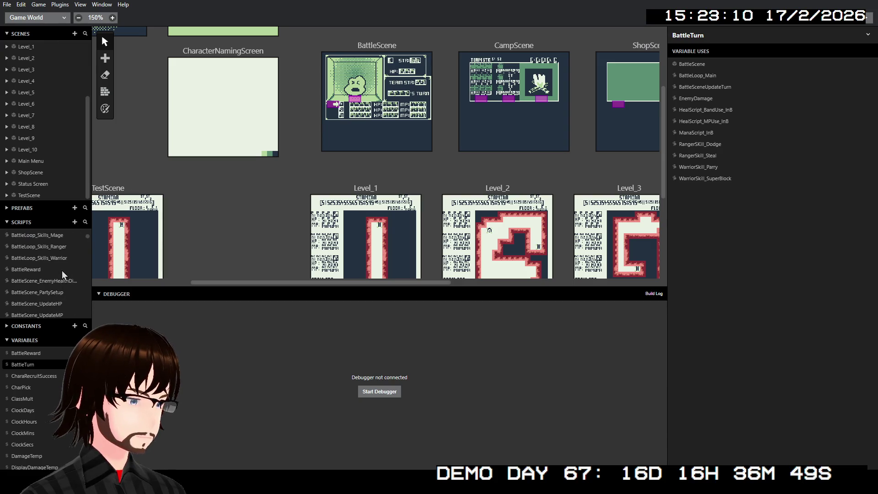